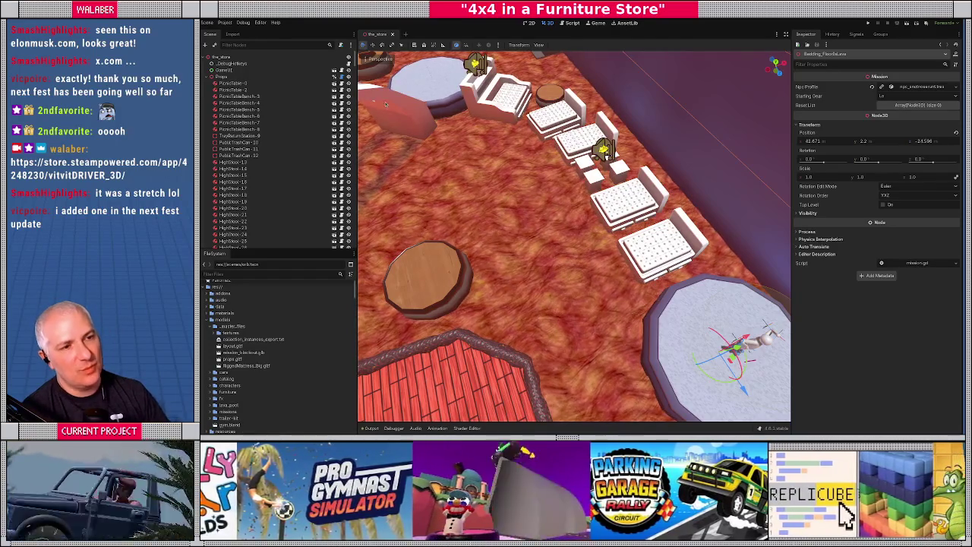
Open game_ui.gd in the Script editor from the Game node's script icon
{"action": "left_click", "coordinate": [341, 70]}
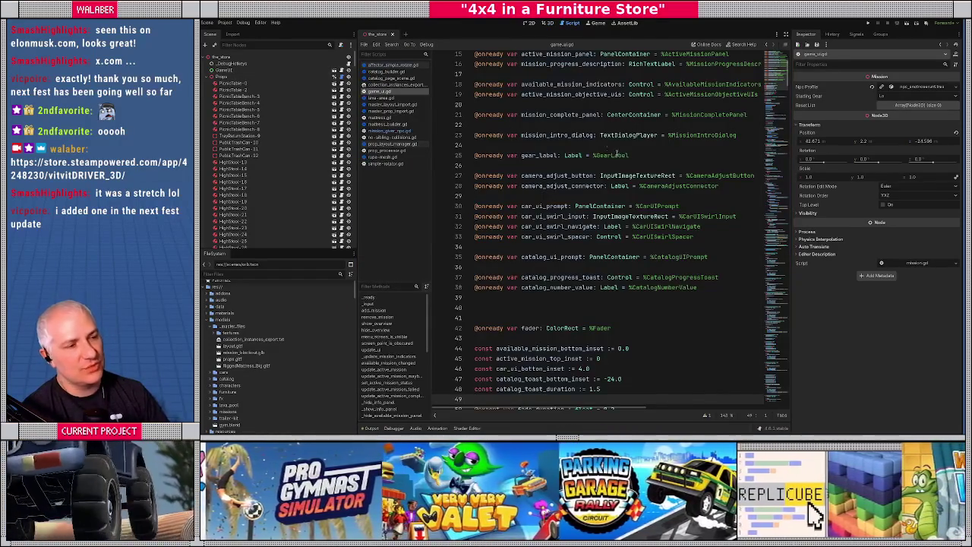
Switch to prop_layout_manager.gd and expand the script editor to full width
{"action": "left_click", "coordinate": [786, 35]}
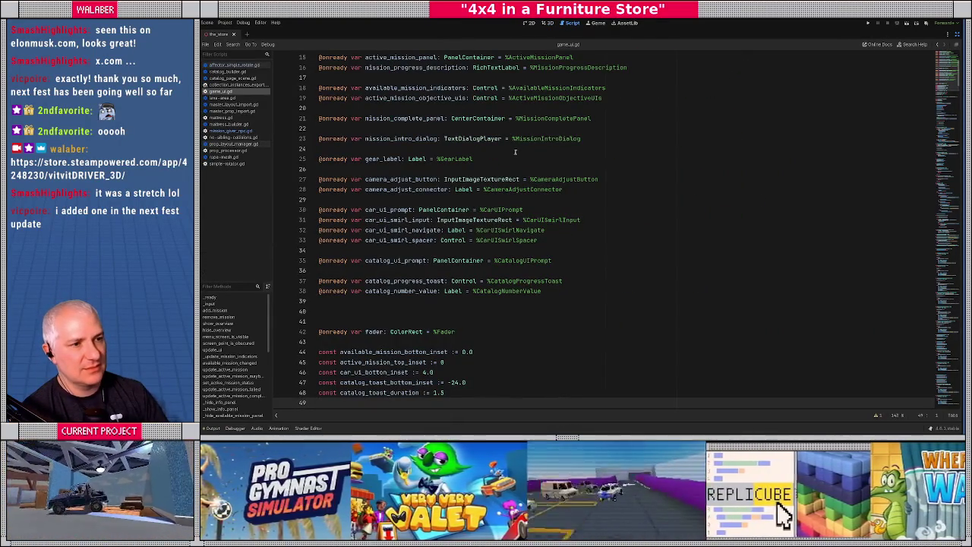
{"action": "left_click", "coordinate": [958, 34]}
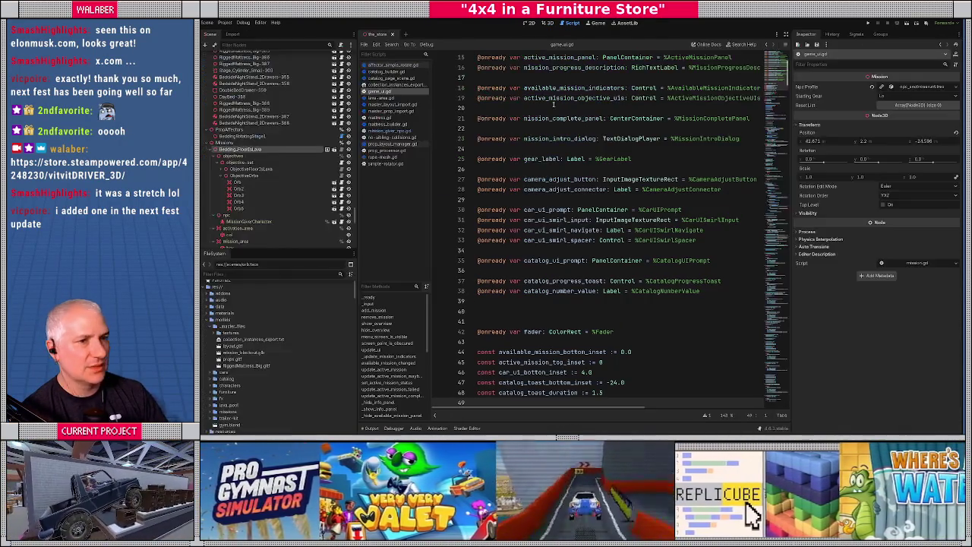
{"action": "scroll", "coordinate": [299, 111], "scroll_direction": "up", "scroll_amount": 20}
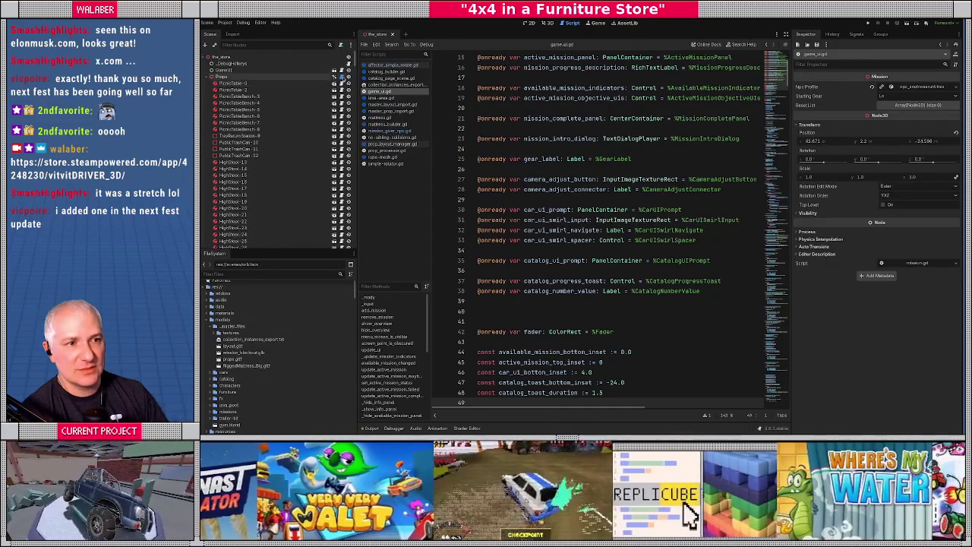
{"action": "left_click", "coordinate": [341, 77]}
{"action": "left_click", "coordinate": [786, 35]}
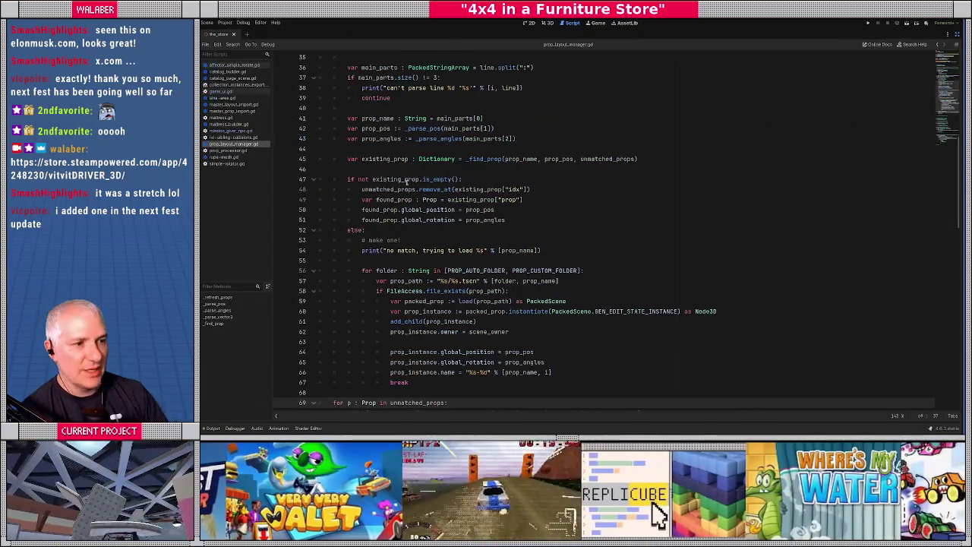
Review lines 23–27 of the unmatched-props loop in _refresh_props, then return to the 3D scene
{"action": "left_click", "coordinate": [404, 182]}
{"action": "scroll", "coordinate": [402, 178], "scroll_direction": "up", "scroll_amount": 6}
{"action": "scroll", "coordinate": [399, 168], "scroll_direction": "up", "scroll_amount": 1}
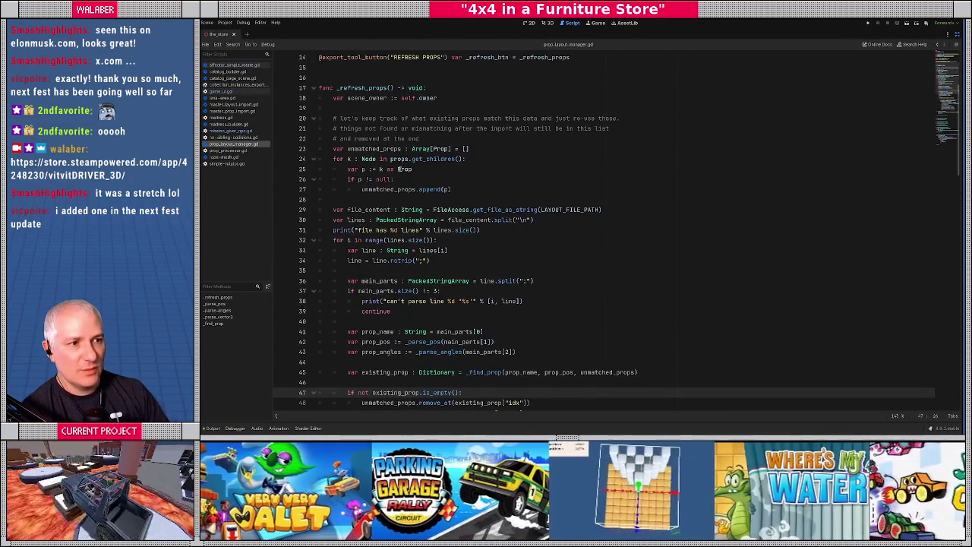
{"action": "left_click", "coordinate": [376, 108]}
{"action": "mouse_move", "coordinate": [343, 149]}
{"action": "left_mouse_down"}
{"action": "mouse_move", "coordinate": [456, 161]}
{"action": "mouse_move", "coordinate": [468, 189]}
{"action": "left_mouse_up"}
{"action": "left_click", "coordinate": [468, 189]}
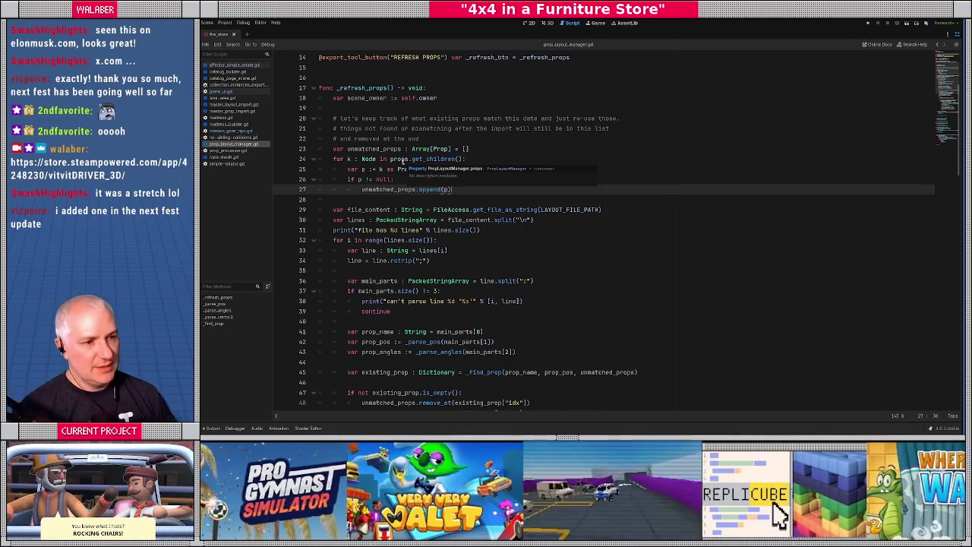
{"action": "left_click", "coordinate": [546, 23]}
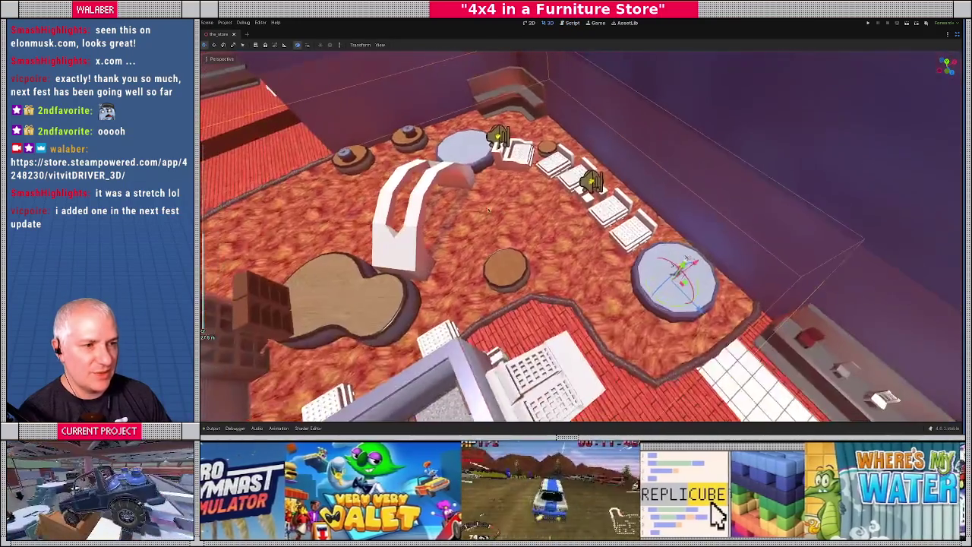
Orbit around the furniture store, run the project with F5, and open the in-game settings
{"action": "left_click_drag", "start_coordinate": [487, 211], "coordinate": [578, 202]}
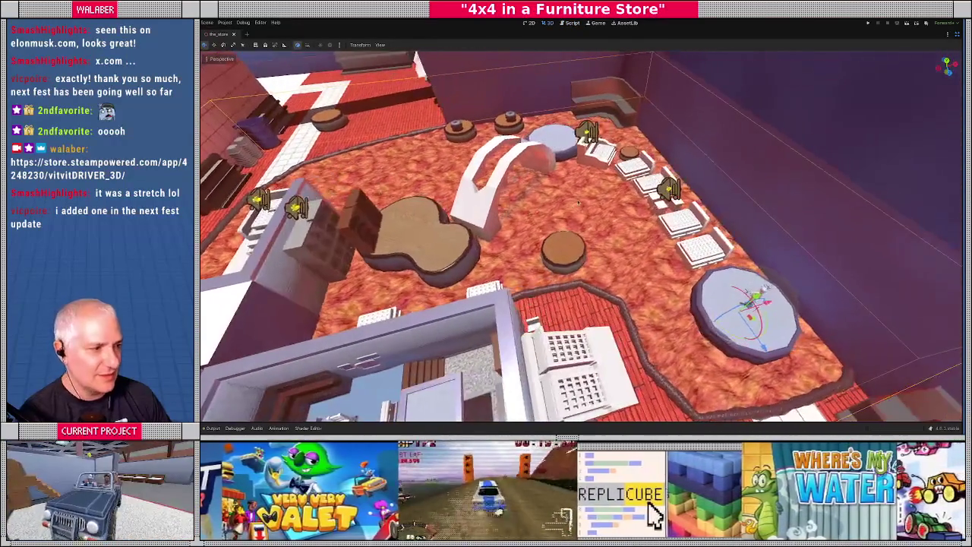
{"action": "key", "text": "F5"}
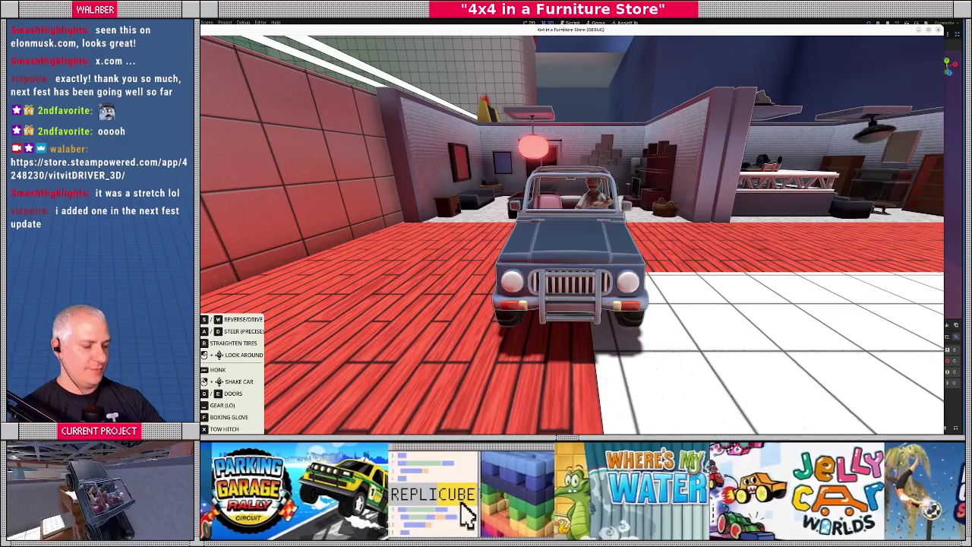
{"action": "key", "text": "Escape"}
Resume driving the jeep to the mission platform, then stop the test run
{"action": "key", "text": "Return"}
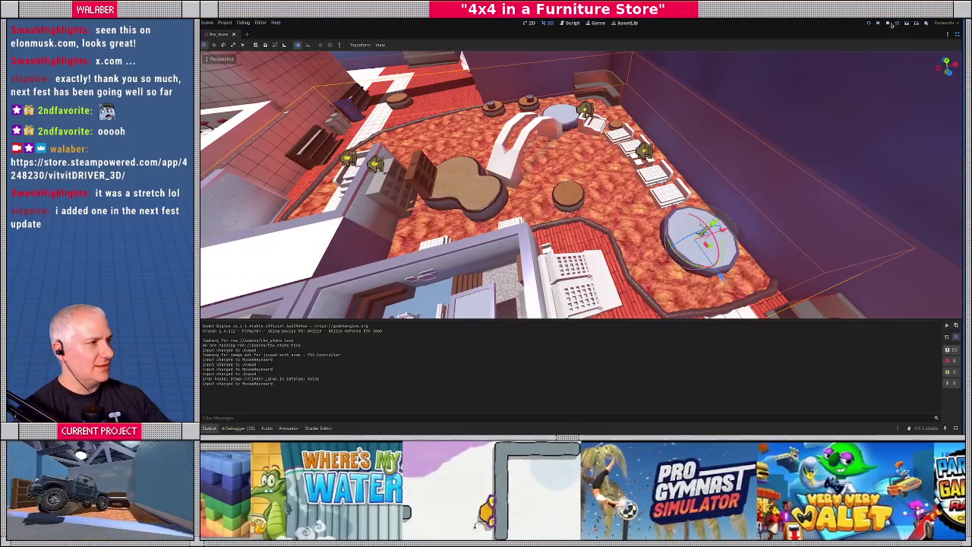
{"action": "left_click", "coordinate": [888, 24]}
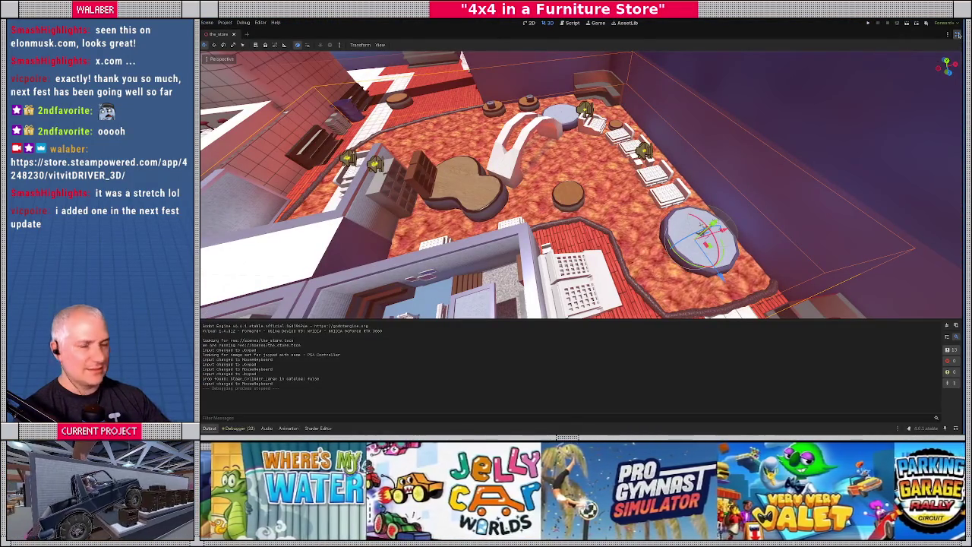
Frame the round mission platform and view its collision layer names in the Inspector
{"action": "left_click", "coordinate": [957, 34]}
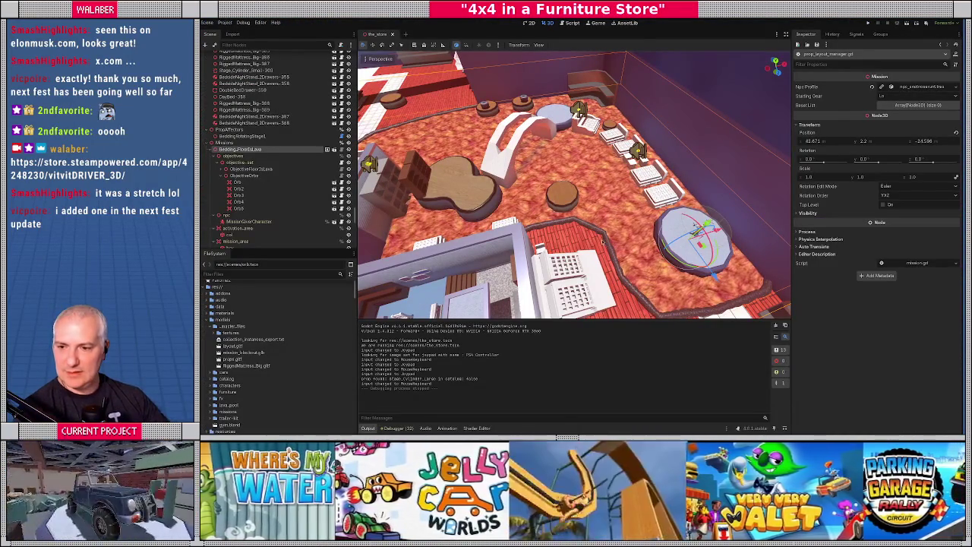
{"action": "key", "text": "f"}
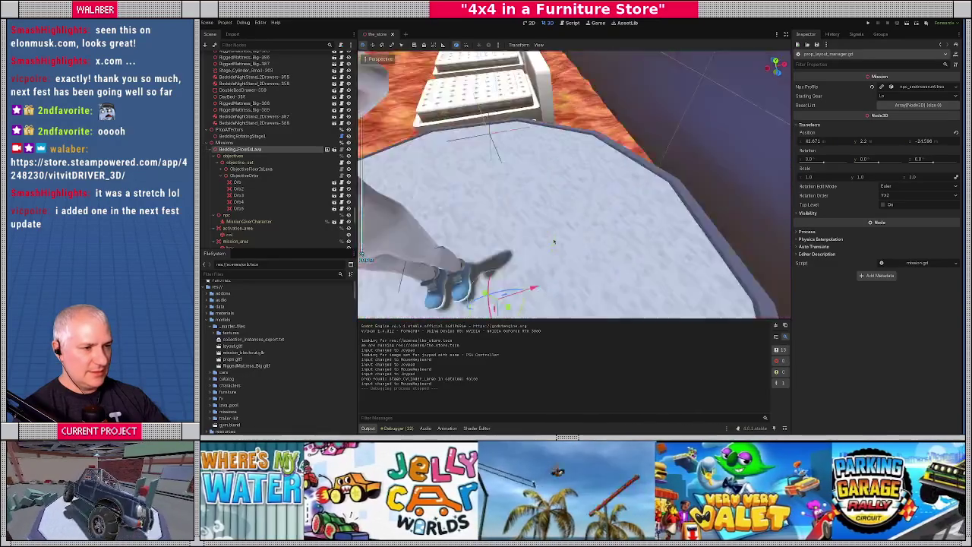
{"action": "left_click", "coordinate": [555, 240]}
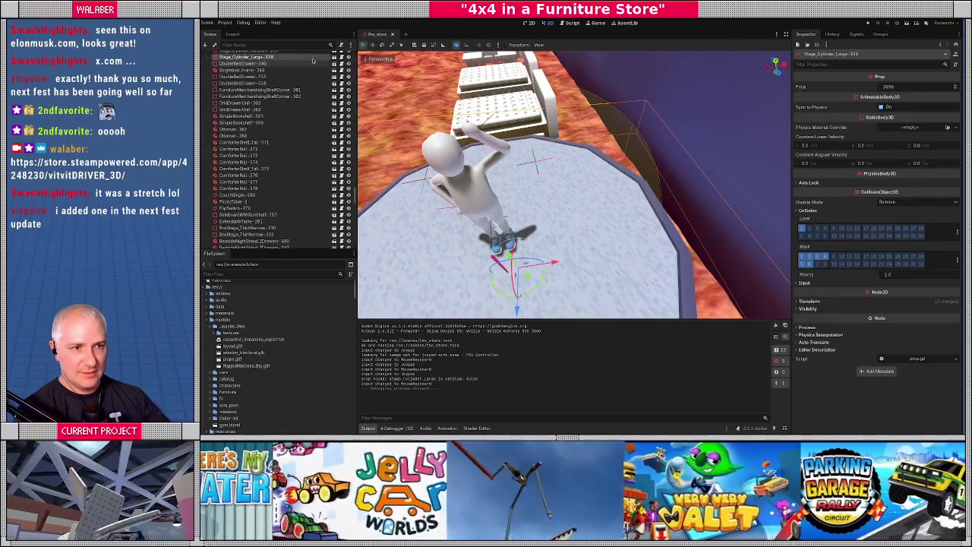
{"action": "left_click", "coordinate": [954, 232]}
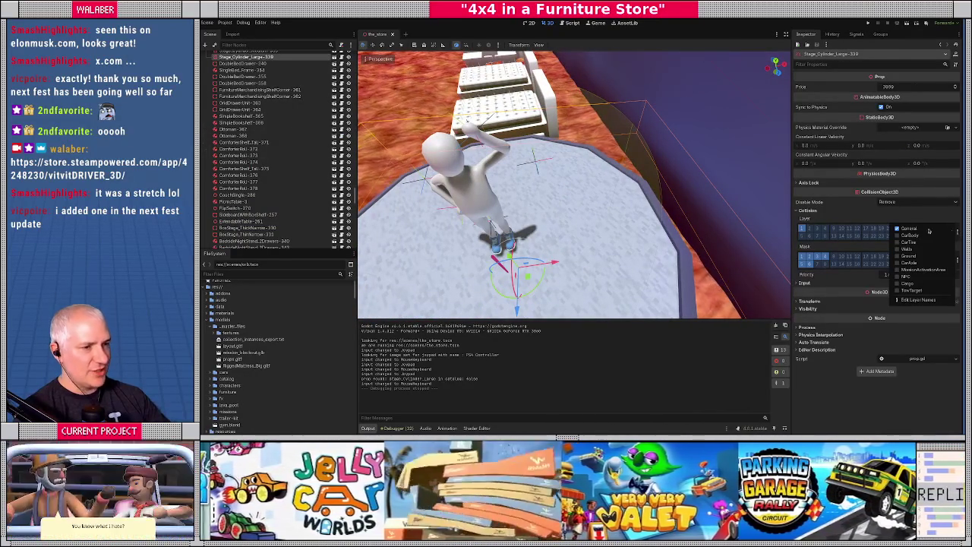
Check the MissionGiverCharacter's collision layers and mask, then open mission_giver_npc.gd
{"action": "left_click", "coordinate": [488, 209]}
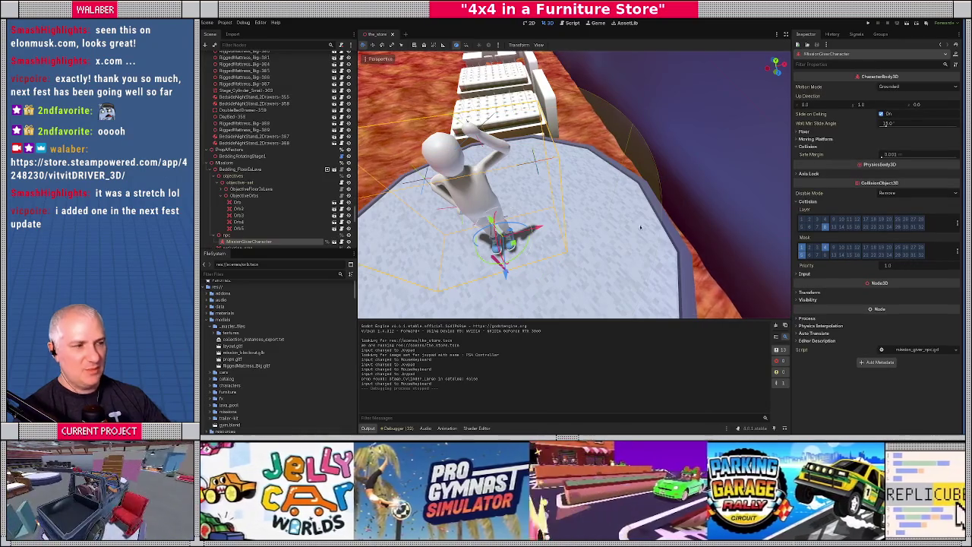
{"action": "left_click", "coordinate": [958, 250]}
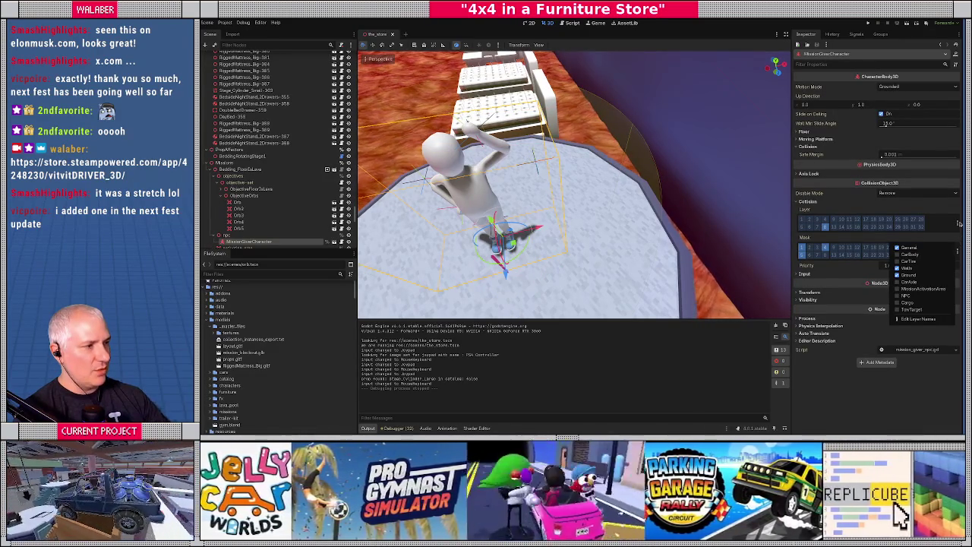
{"action": "left_click", "coordinate": [958, 224]}
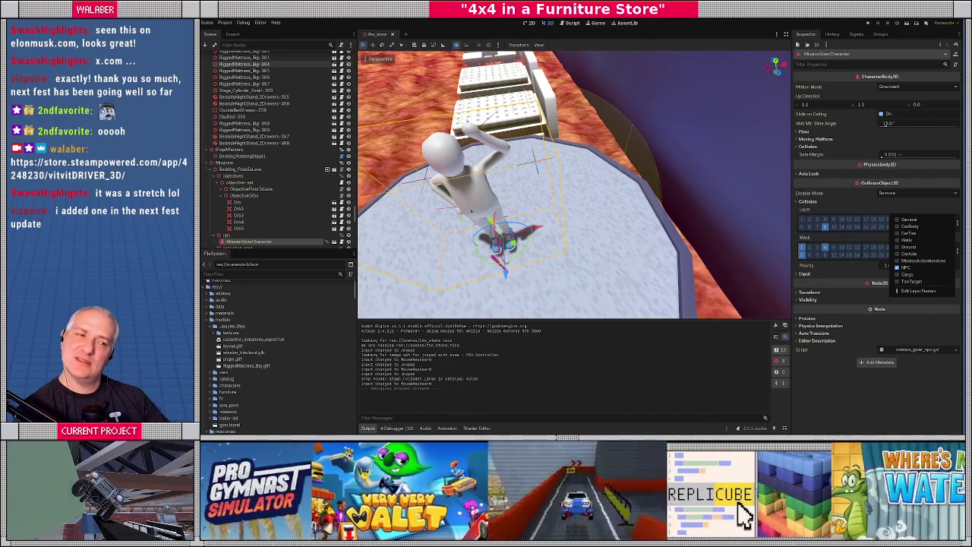
{"action": "left_click", "coordinate": [850, 251]}
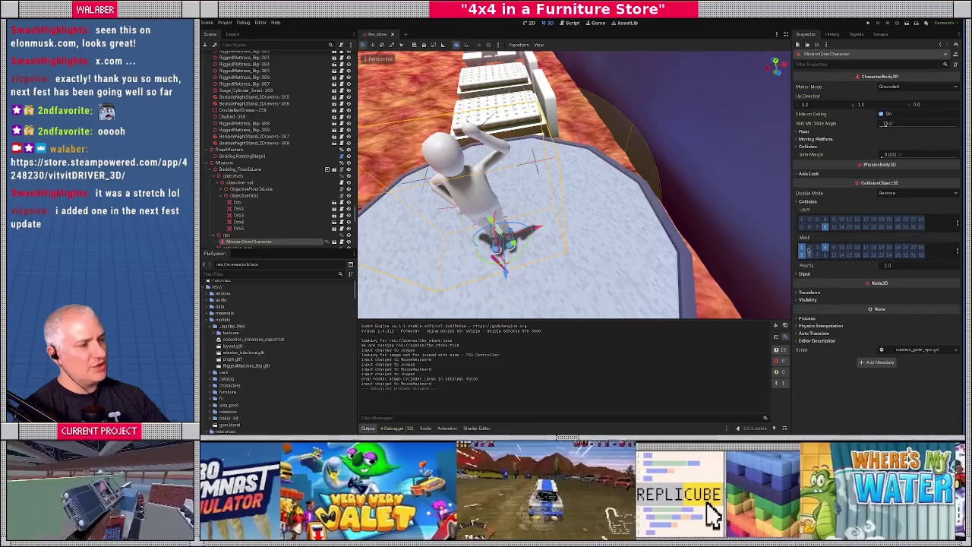
{"action": "left_click", "coordinate": [957, 251]}
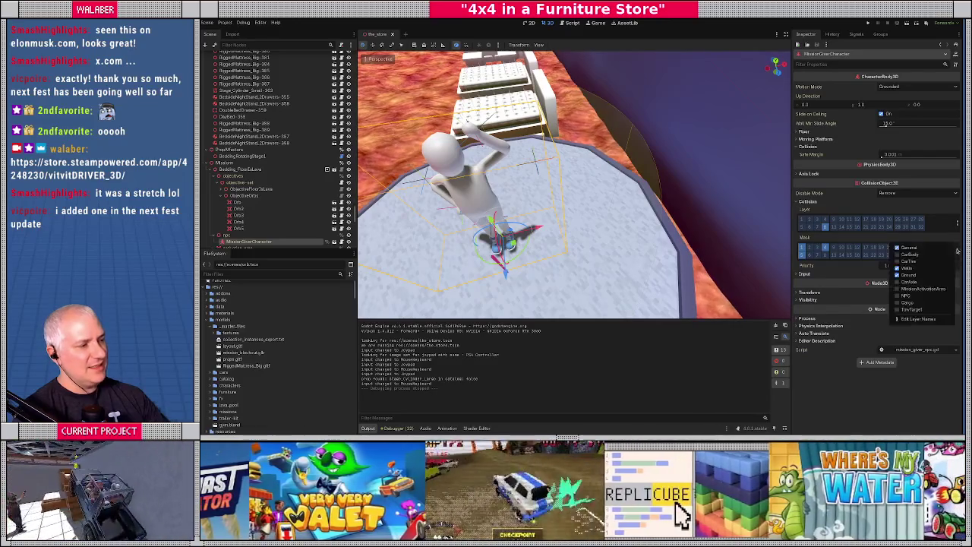
{"action": "left_click", "coordinate": [361, 196]}
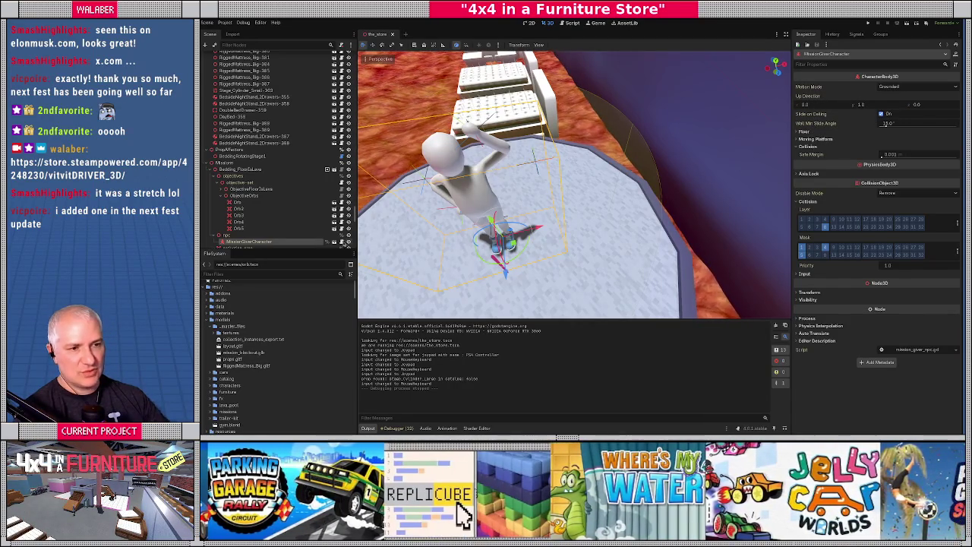
{"action": "left_click", "coordinate": [327, 242]}
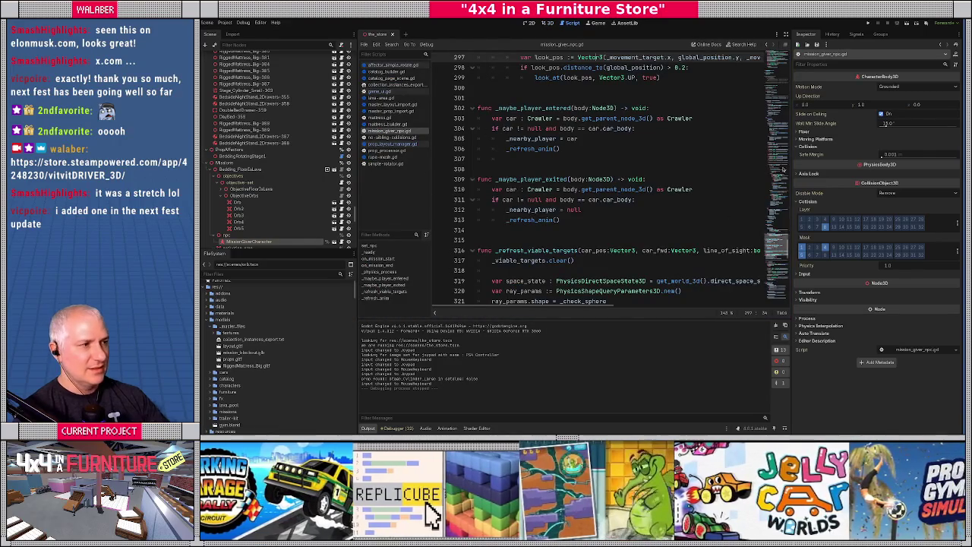
Scroll through mission_giver_npc.gd, then return to the 3D scene and run the game with F5
{"action": "scroll", "coordinate": [741, 224], "scroll_direction": "up", "scroll_amount": 20}
{"action": "scroll", "coordinate": [615, 135], "scroll_direction": "down", "scroll_amount": 1}
{"action": "scroll", "coordinate": [654, 140], "scroll_direction": "down", "scroll_amount": 12}
{"action": "scroll", "coordinate": [663, 141], "scroll_direction": "down", "scroll_amount": 1}
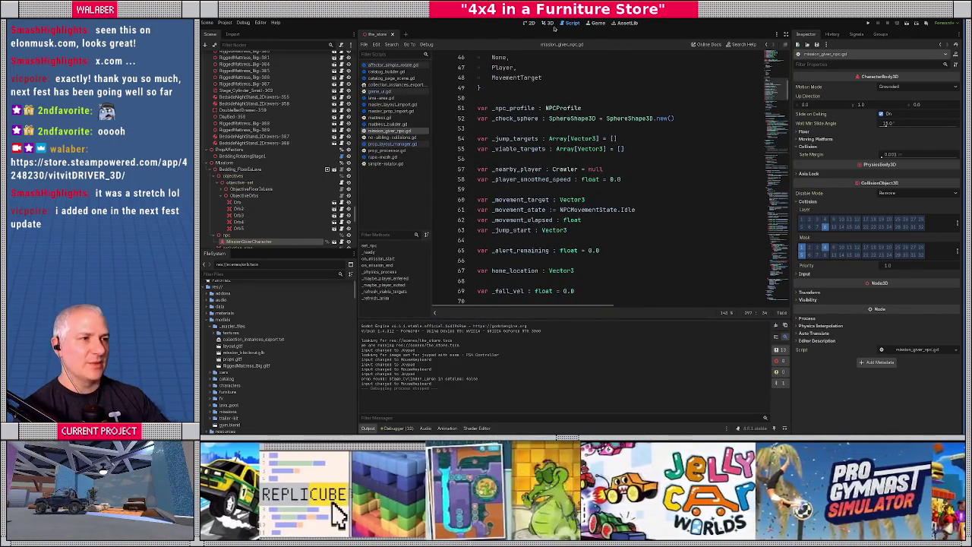
{"action": "left_click", "coordinate": [548, 23]}
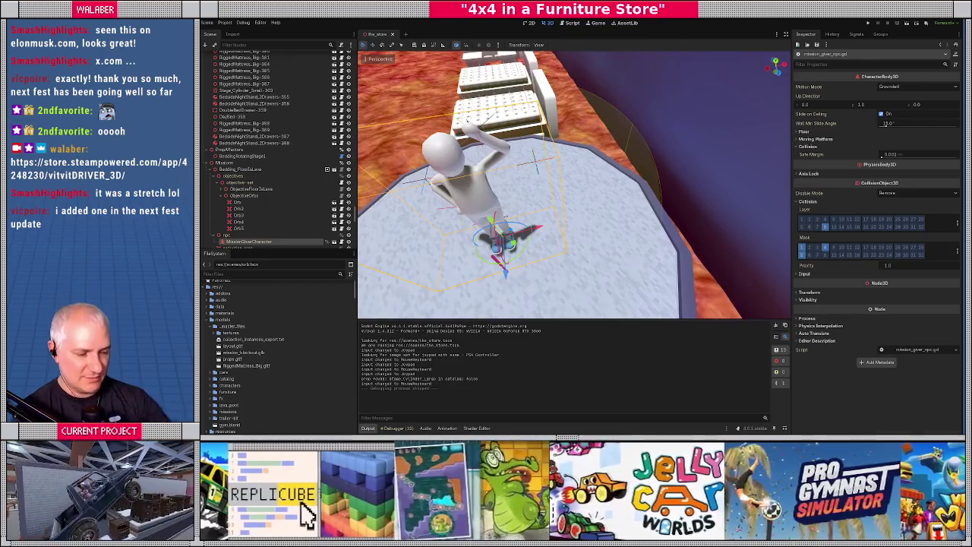
{"action": "key", "text": "F5"}
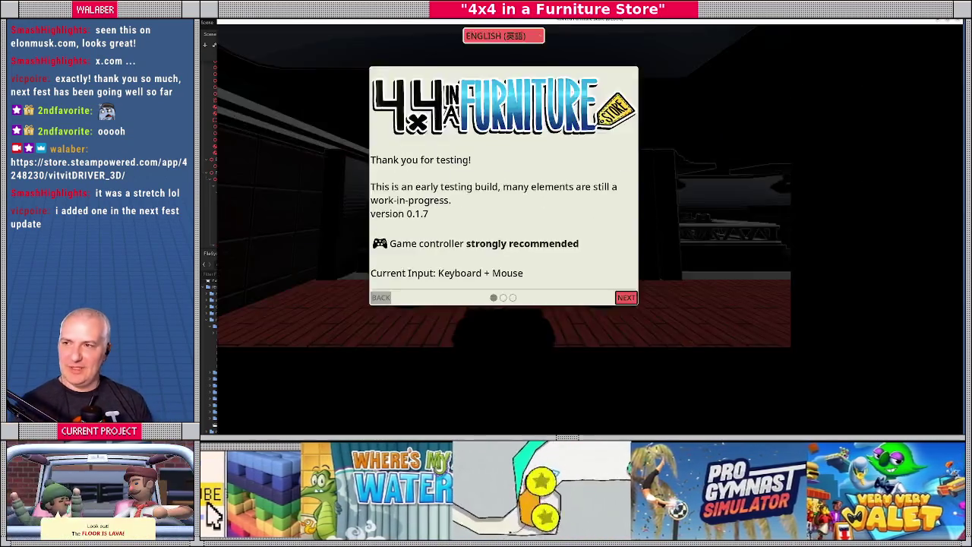
Skip the welcome screens, open and leave General Settings, and resume driving toward the platform
{"action": "key", "text": "Return"}
{"action": "key", "text": "Return"}
{"action": "key", "text": "Return"}
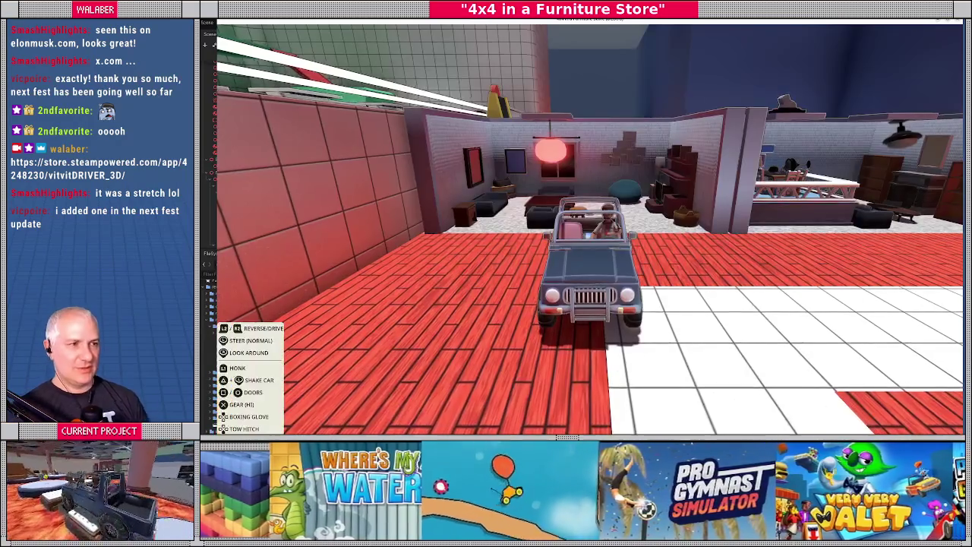
{"action": "key", "text": "Escape"}
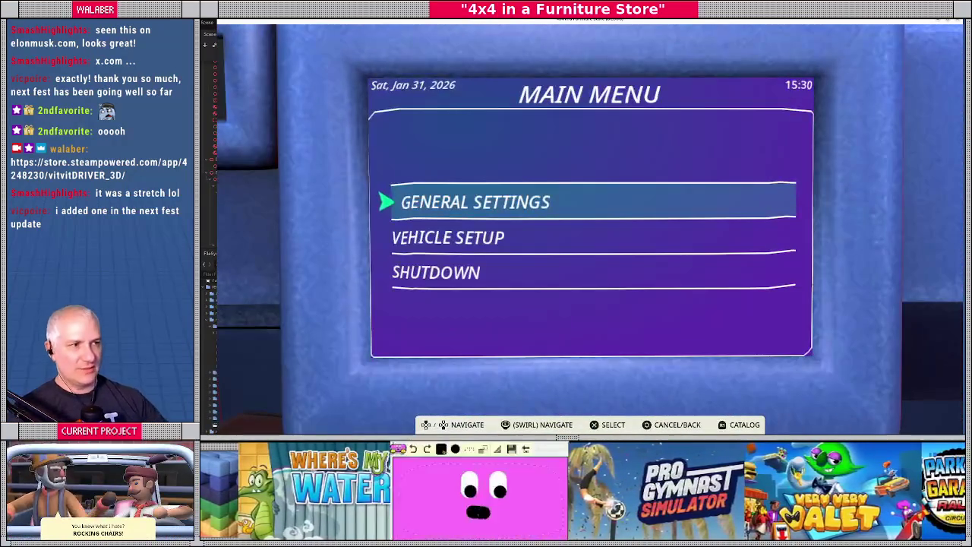
{"action": "key", "text": "Return"}
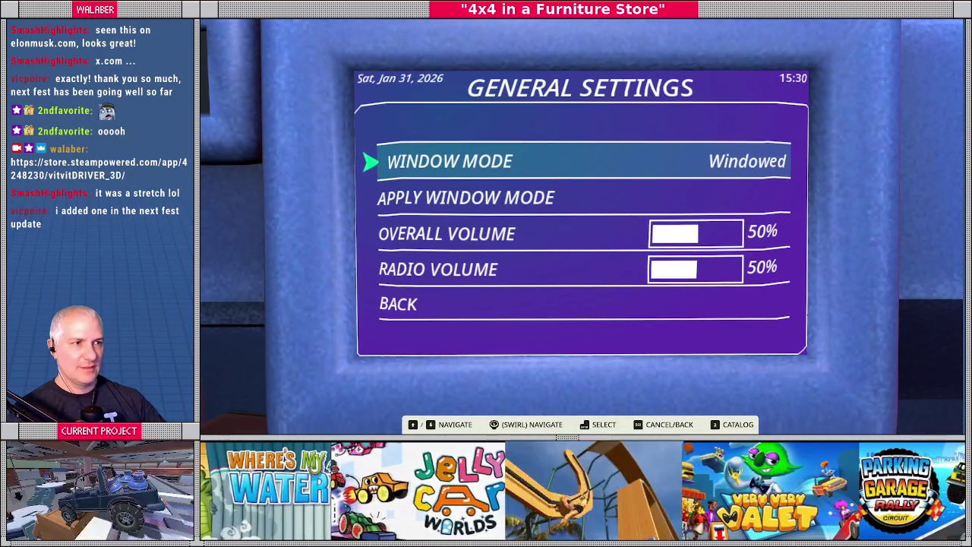
{"action": "key", "text": "Escape"}
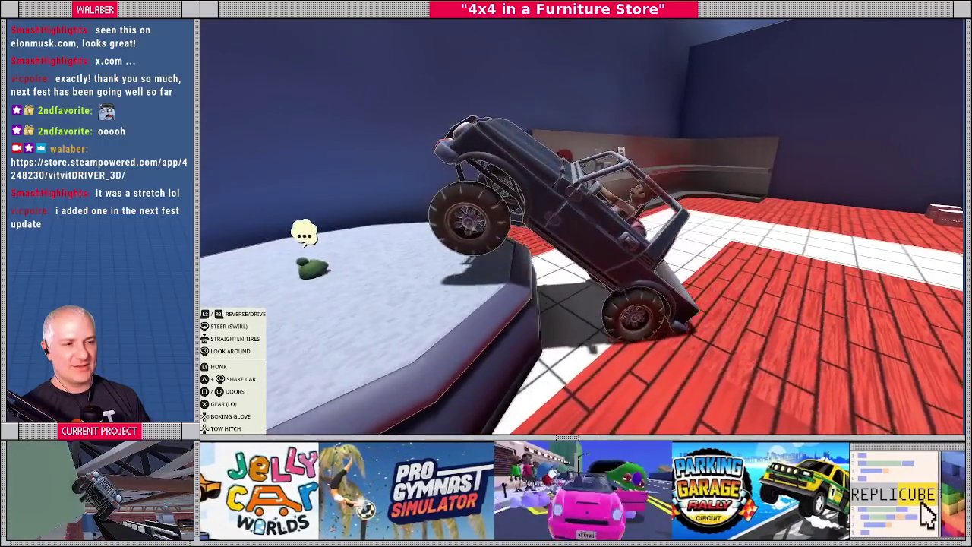
Accept the lava mission with H, play until it fails at 1/5 stars, then pause into settings
{"action": "key", "text": "h"}
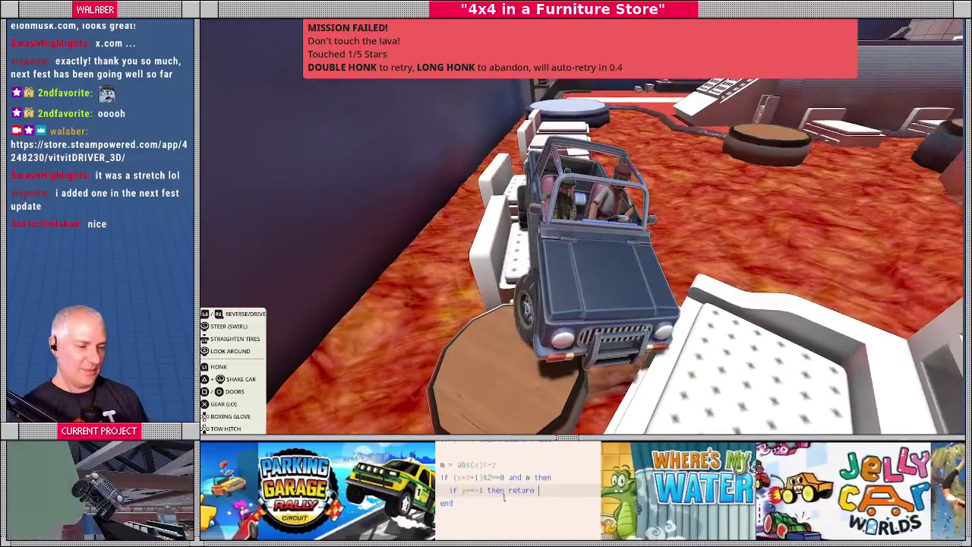
{"action": "key", "text": "Escape"}
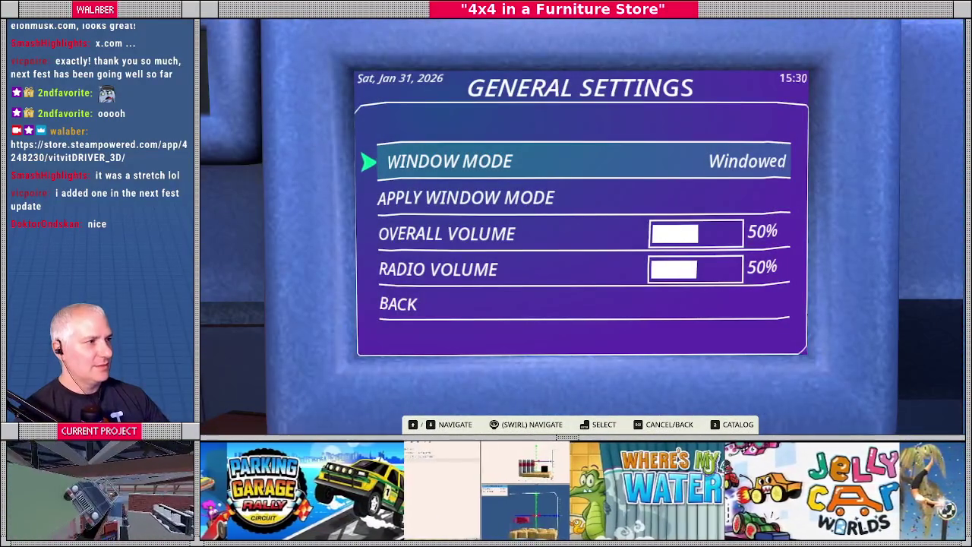
Stop the game with F8, switch to Blender, and view the store layout from the top (numpad 7)
{"action": "key", "text": "F8"}
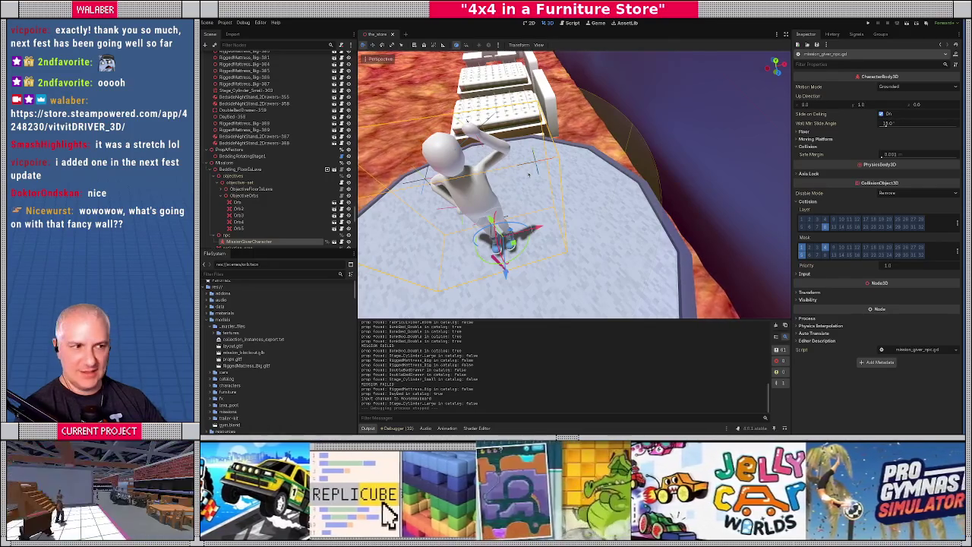
{"action": "key", "text": "alt+Tab"}
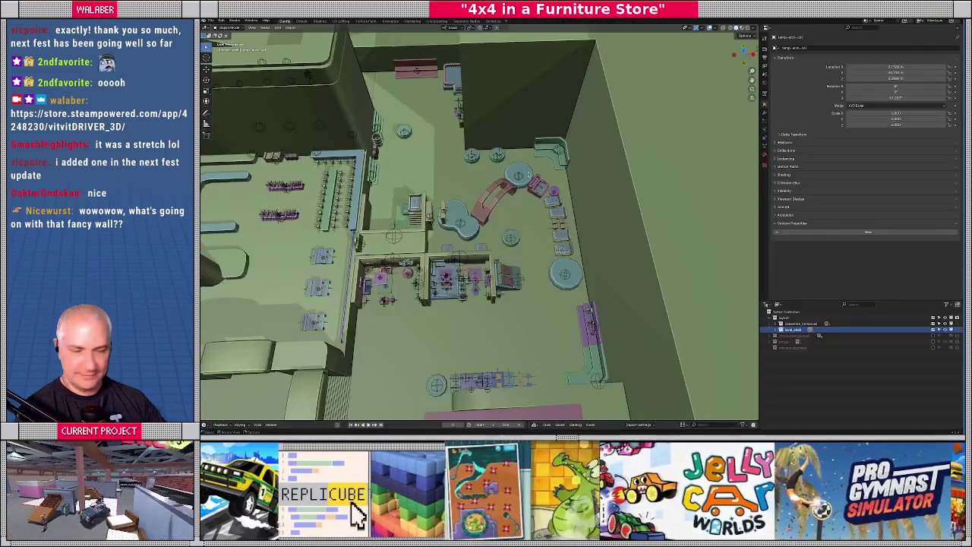
{"action": "key", "text": "KP_7"}
{"action": "scroll", "coordinate": [516, 214], "scroll_direction": "up", "scroll_amount": 5}
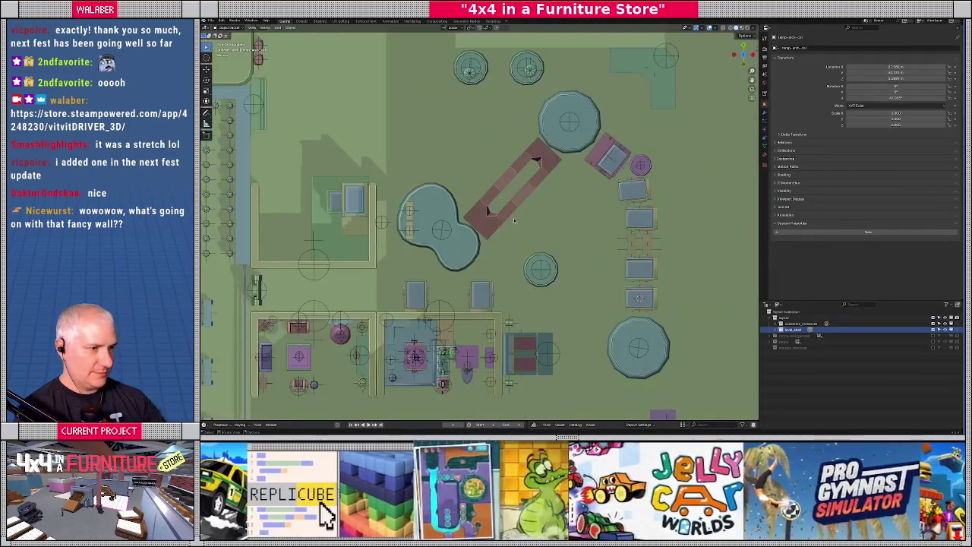
Select the bed beside the octagonal table and give it a first rotation
{"action": "scroll", "coordinate": [582, 218], "scroll_direction": "up", "scroll_amount": 6}
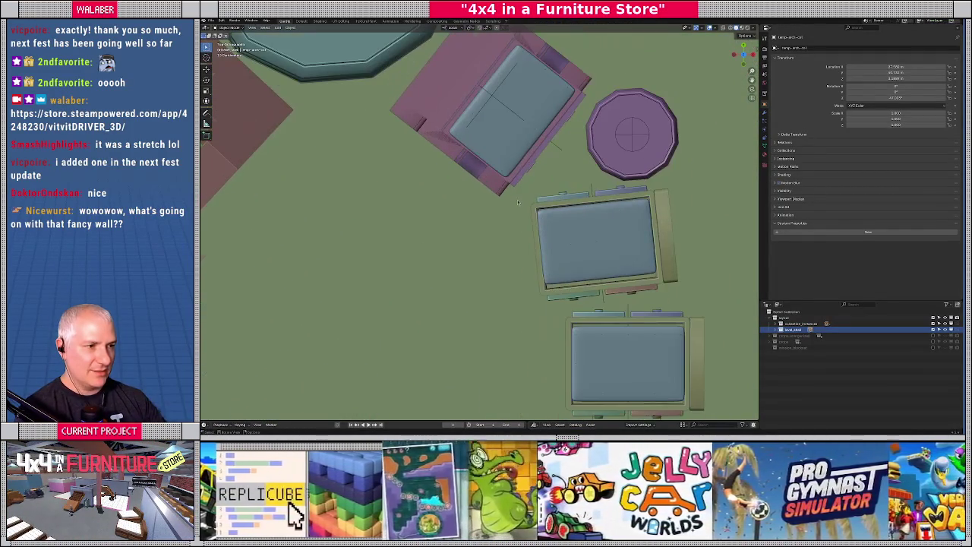
{"action": "left_click", "coordinate": [640, 215]}
{"action": "left_click", "coordinate": [656, 209]}
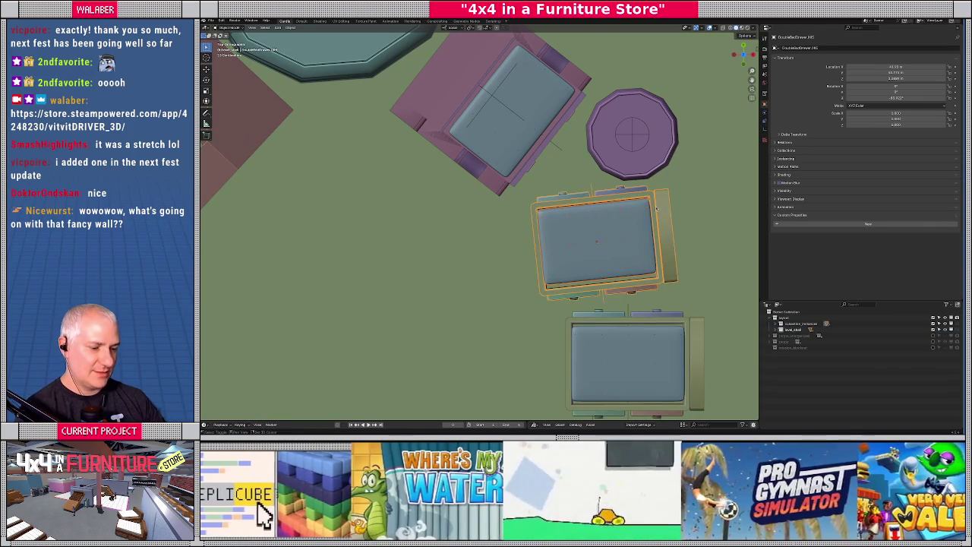
{"action": "key", "text": "r"}
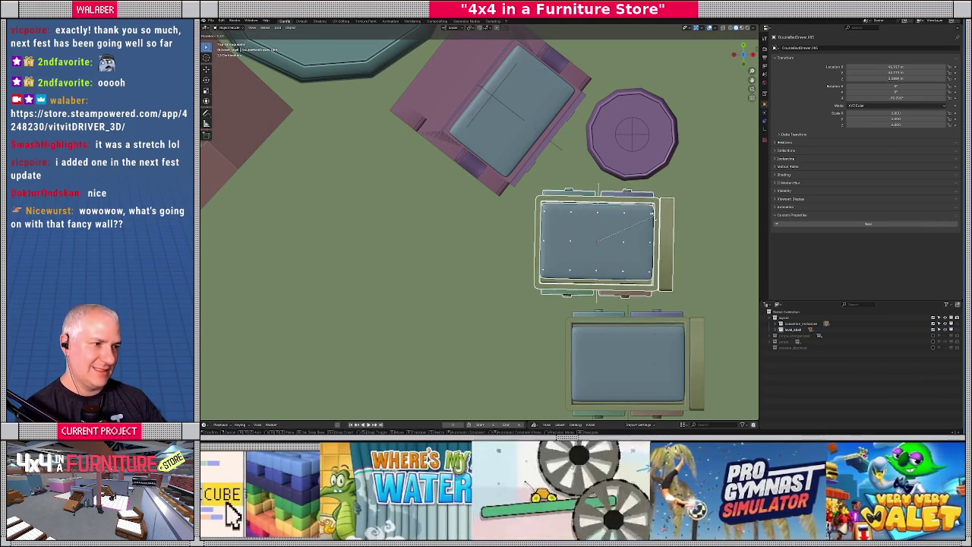
{"action": "left_click", "coordinate": [653, 215]}
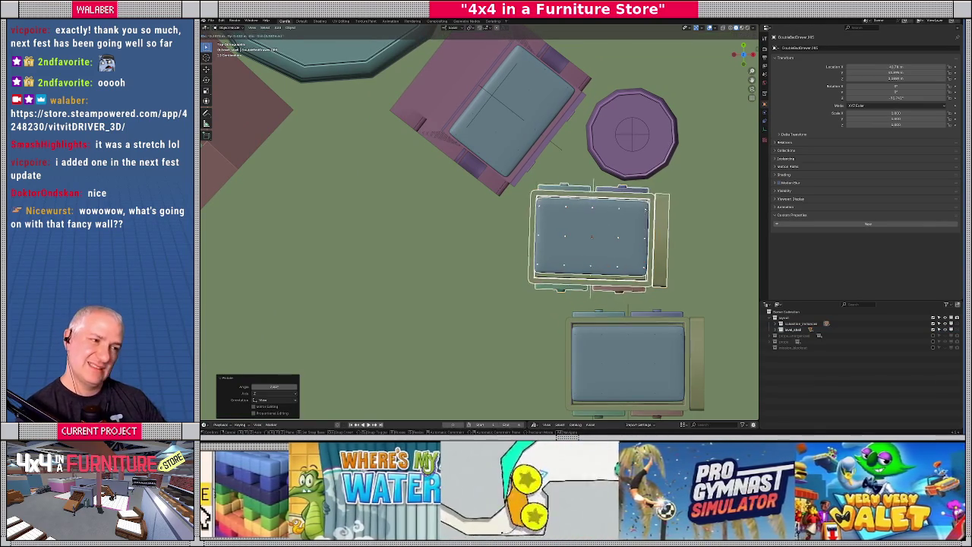
{"action": "left_click", "coordinate": [653, 215]}
Keep rotating and nudging the bed until it sits squared to the axes
{"action": "key", "text": "r"}
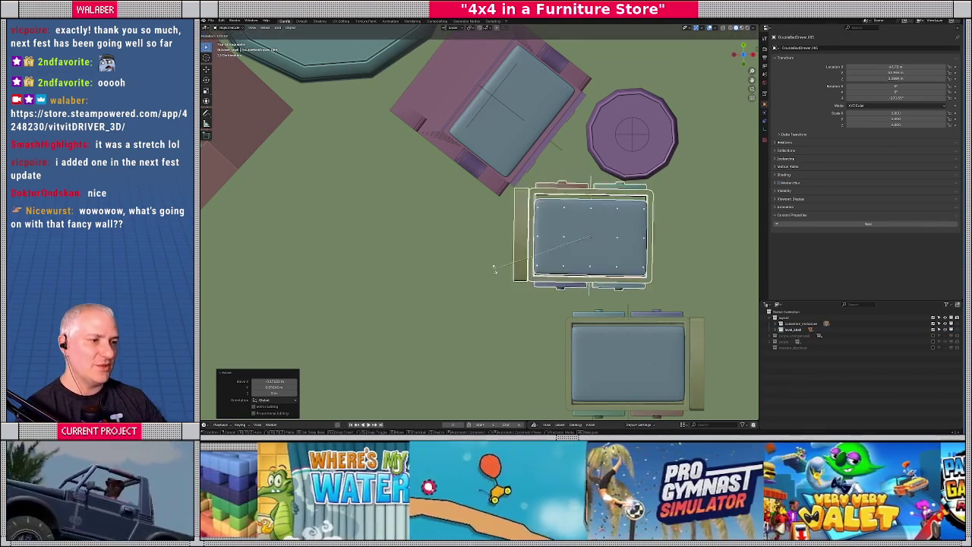
{"action": "key", "text": "g"}
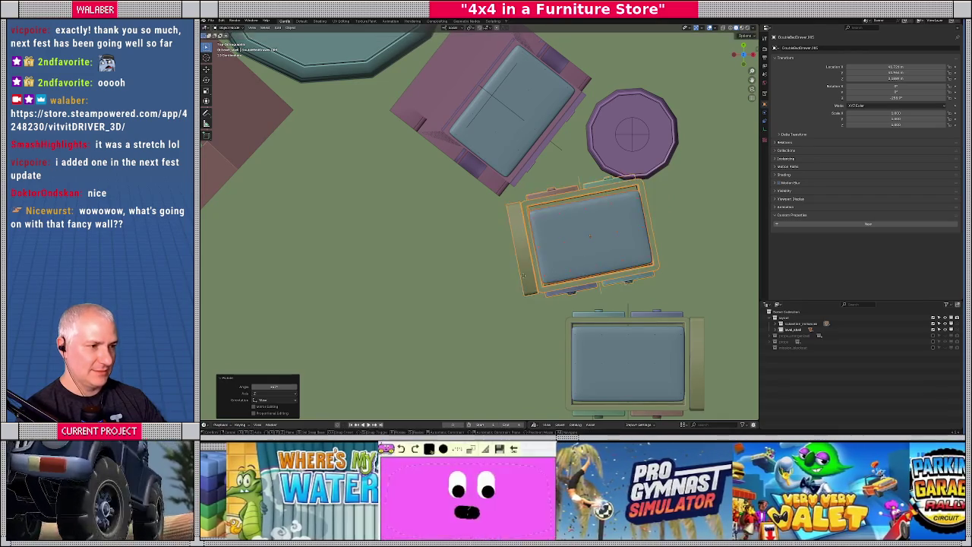
{"action": "left_click", "coordinate": [519, 283]}
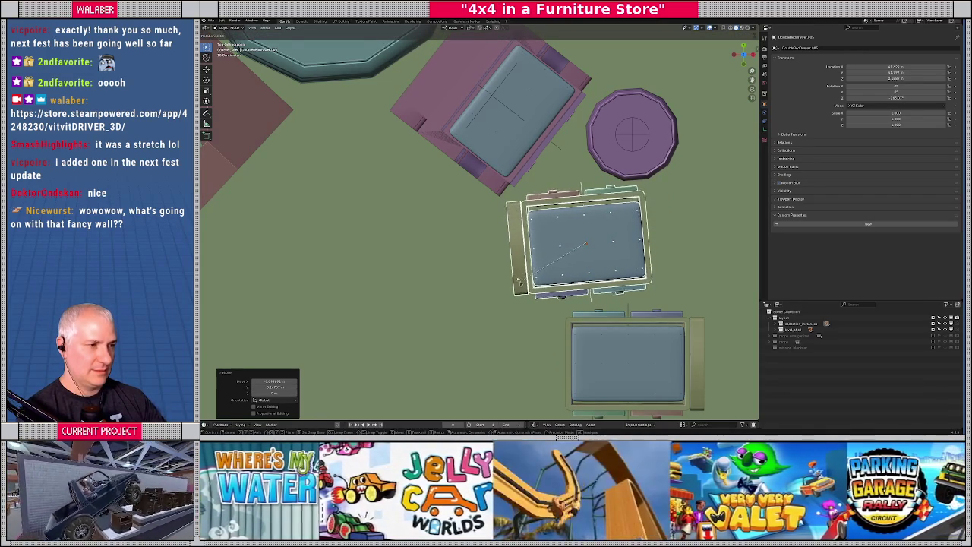
{"action": "left_click", "coordinate": [519, 283]}
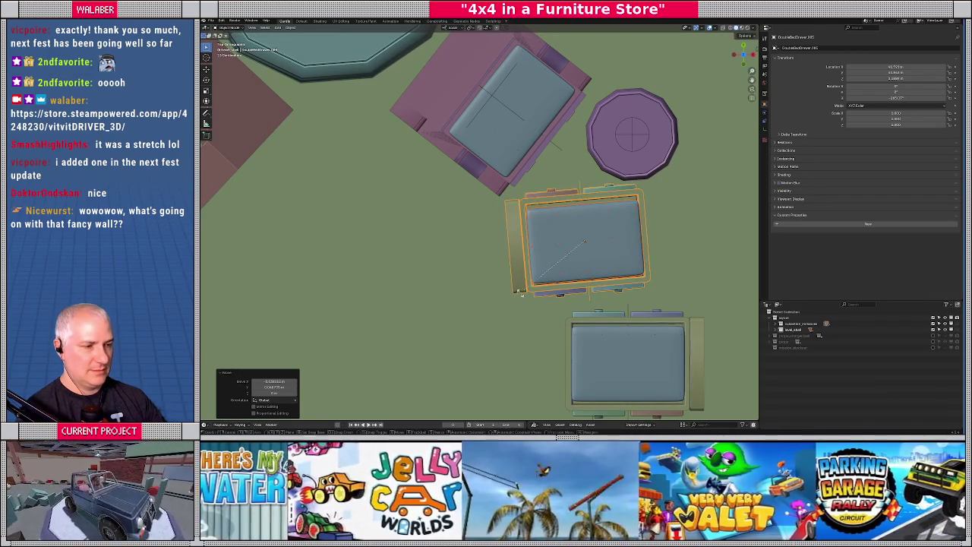
{"action": "key", "text": "r"}
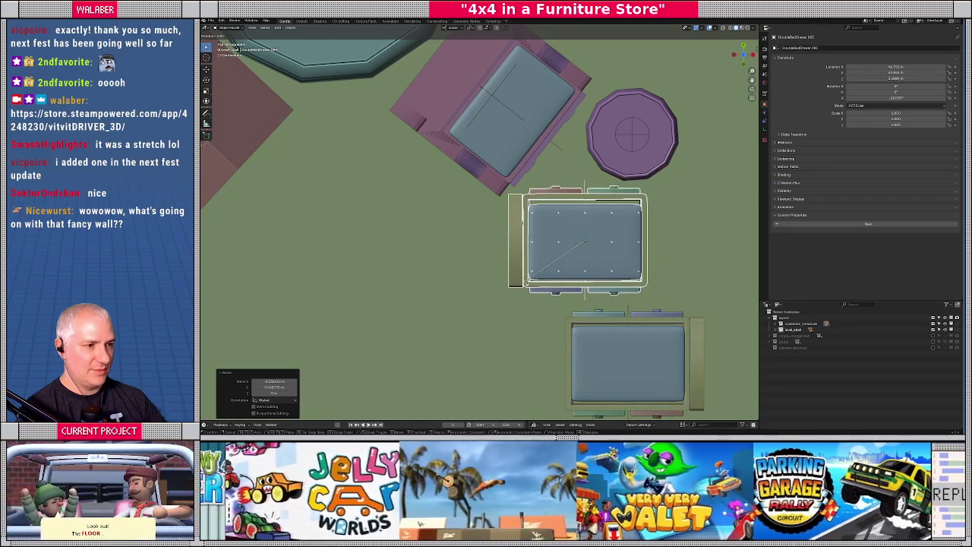
{"action": "left_click", "coordinate": [528, 280]}
{"action": "key", "text": "g"}
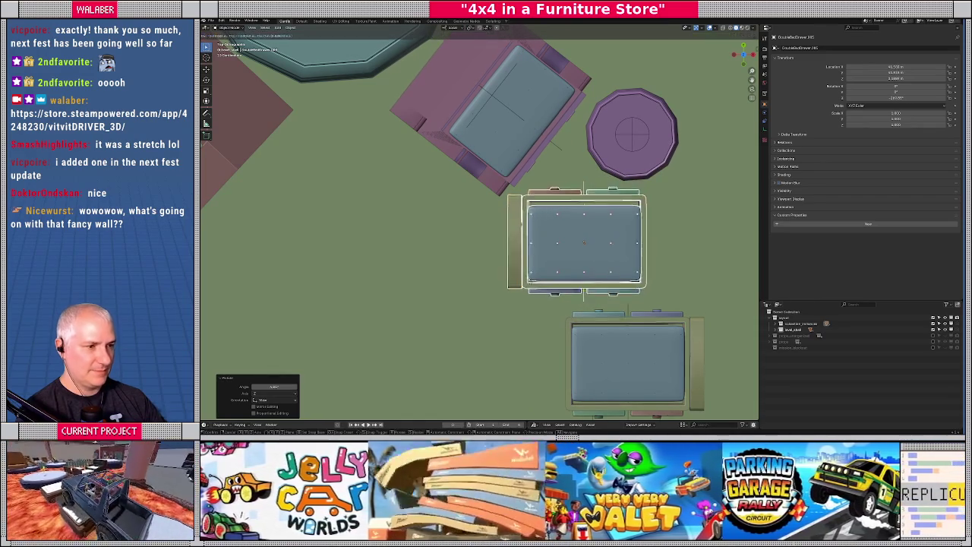
{"action": "left_click", "coordinate": [527, 286]}
Shift the octagonal table slightly, check the furniture in perspective, and return to top view
{"action": "left_click", "coordinate": [627, 159]}
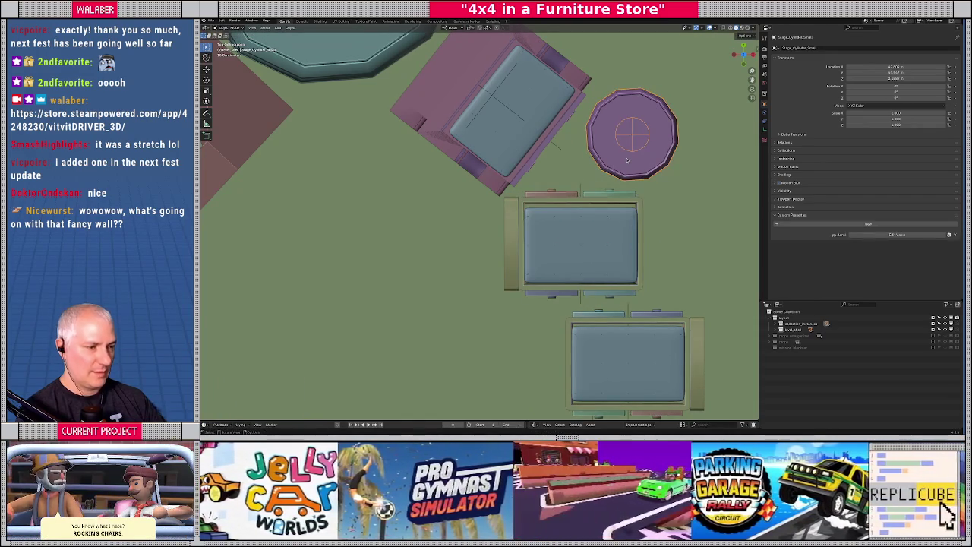
{"action": "key", "text": "g"}
{"action": "left_click", "coordinate": [623, 161]}
{"action": "mouse_move", "coordinate": [623, 160]}
{"action": "left_mouse_down"}
{"action": "mouse_move", "coordinate": [577, 239]}
{"action": "mouse_move", "coordinate": [469, 215]}
{"action": "mouse_move", "coordinate": [524, 209]}
{"action": "mouse_move", "coordinate": [499, 220]}
{"action": "left_mouse_up"}
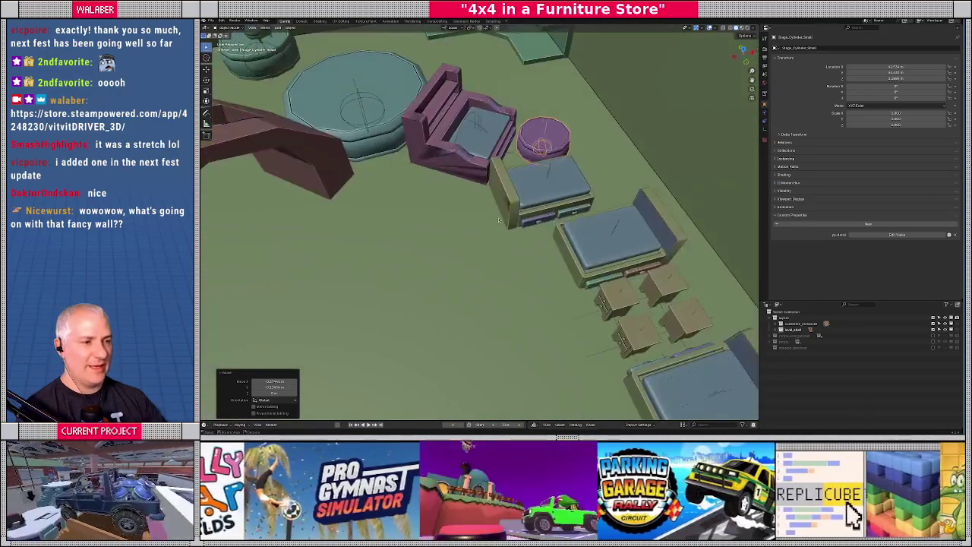
{"action": "key", "text": "KP_7"}
{"action": "scroll", "coordinate": [512, 226], "scroll_direction": "up", "scroll_amount": 5}
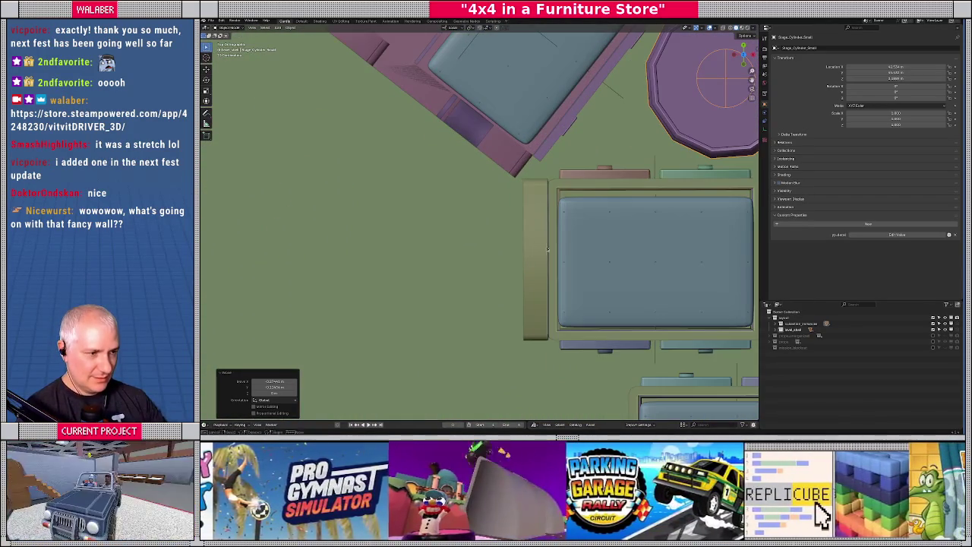
Reselect the bed, rotate it a few degrees, and move it to the left
{"action": "left_click", "coordinate": [607, 254]}
{"action": "scroll", "coordinate": [606, 255], "scroll_direction": "down", "scroll_amount": 2}
{"action": "left_click", "coordinate": [492, 243]}
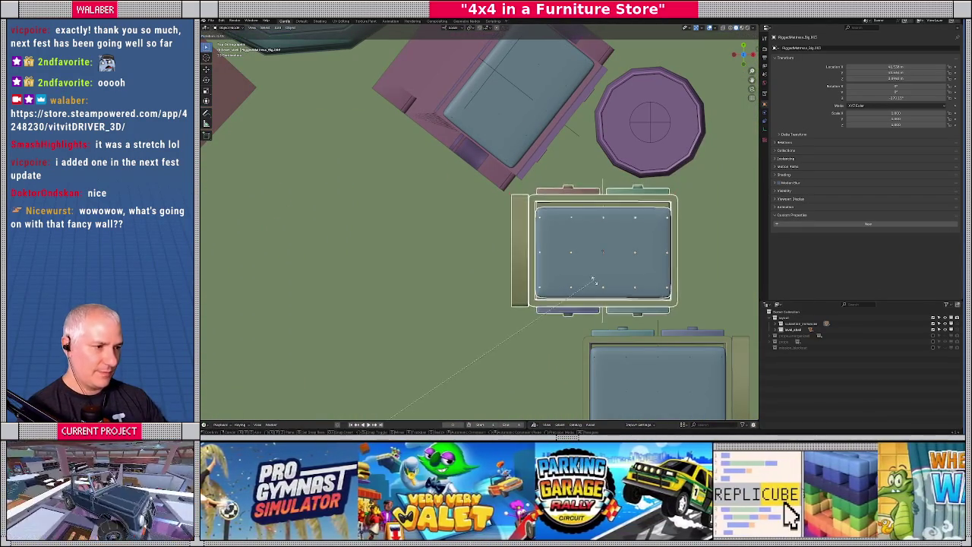
{"action": "left_click", "coordinate": [558, 252]}
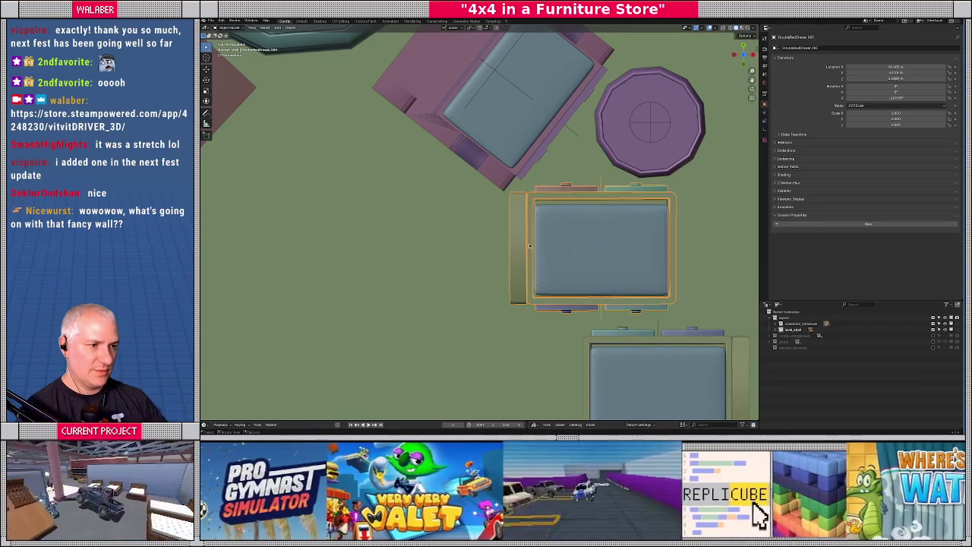
{"action": "key", "text": "r"}
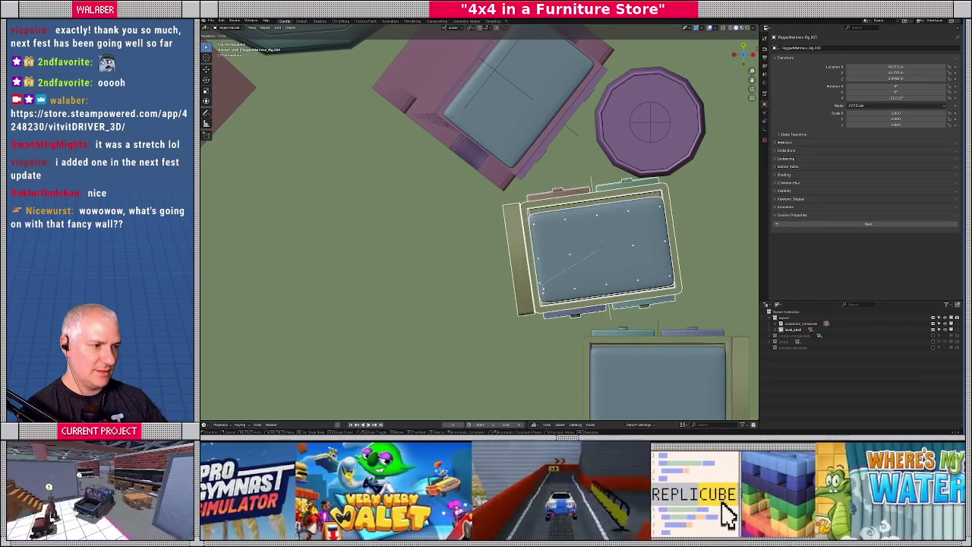
{"action": "left_click", "coordinate": [543, 288]}
{"action": "key", "text": "g"}
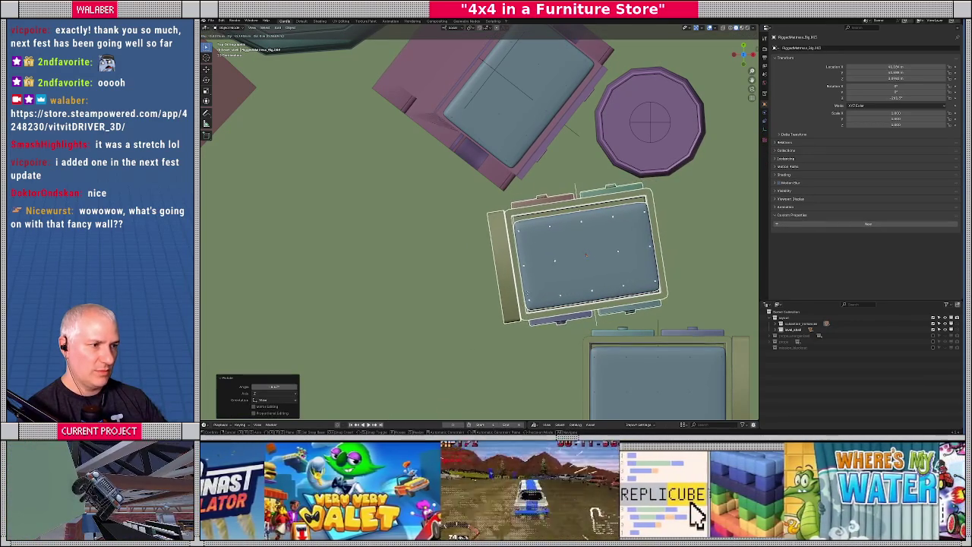
{"action": "left_click", "coordinate": [510, 299]}
Turn the bed about 30 degrees and slide it up-right into a diagonal angle beside the table
{"action": "key", "text": "r"}
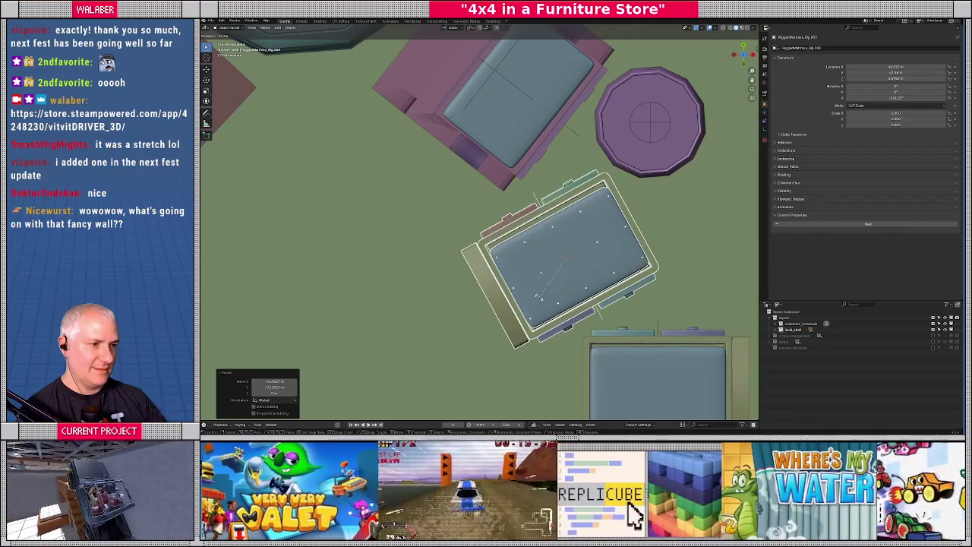
{"action": "left_click", "coordinate": [536, 296]}
{"action": "key", "text": "g"}
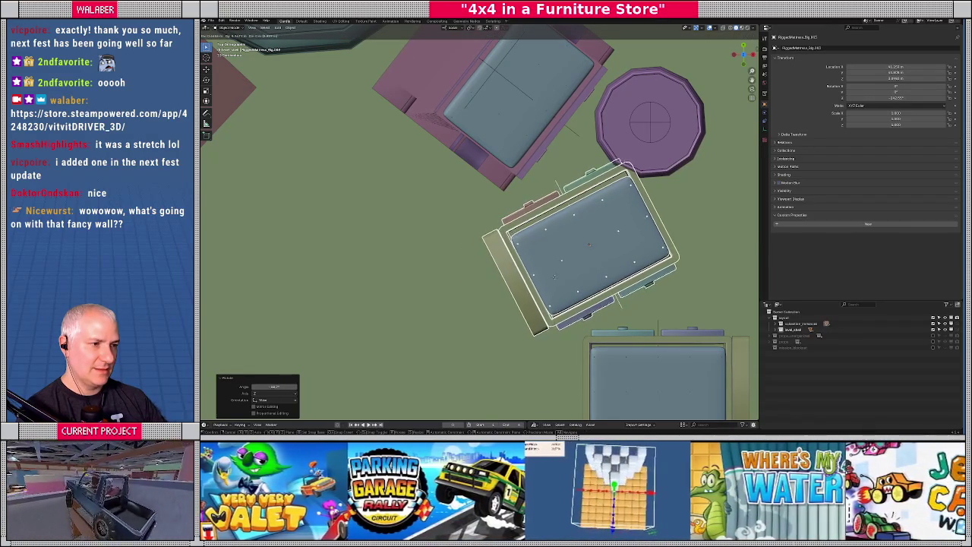
{"action": "left_click", "coordinate": [536, 288]}
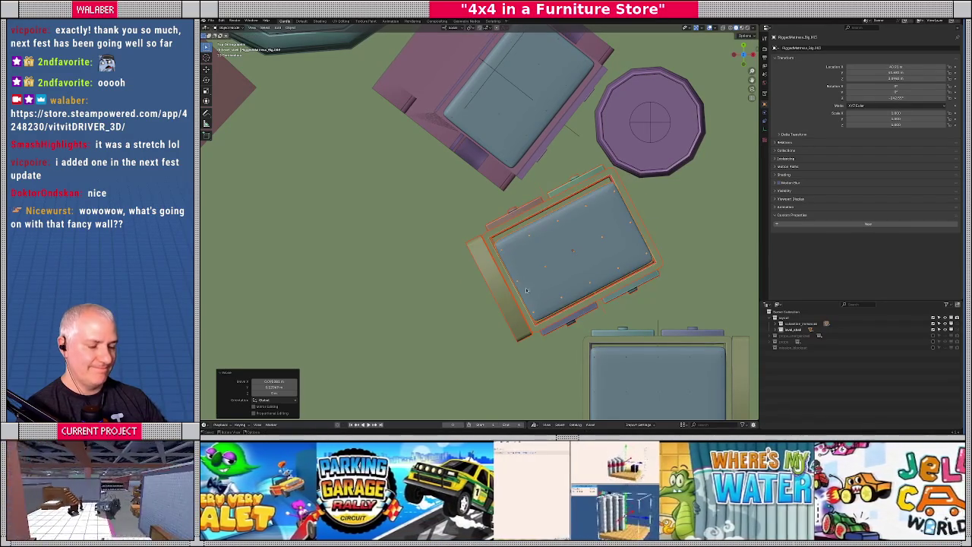
{"action": "key", "text": "r"}
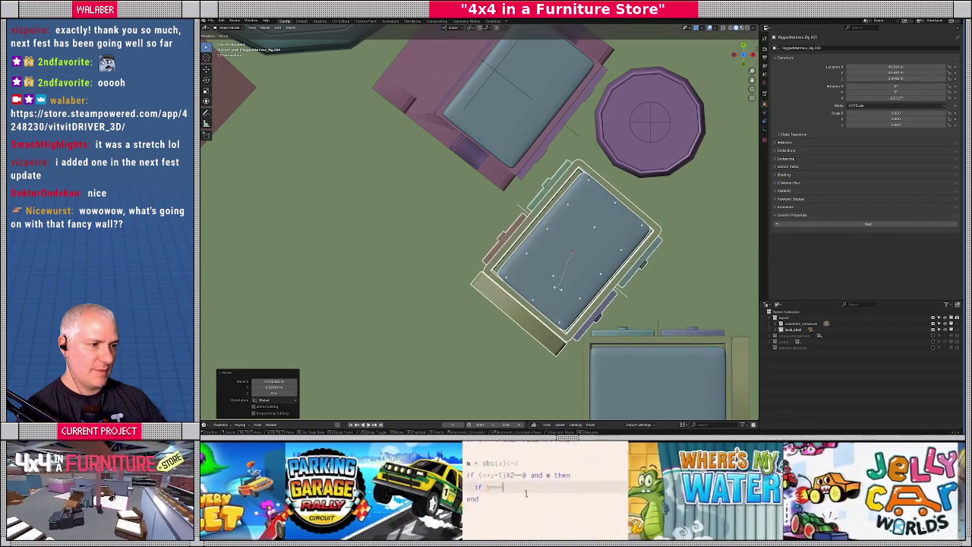
{"action": "left_click", "coordinate": [556, 283]}
{"action": "scroll", "coordinate": [577, 228], "scroll_direction": "down", "scroll_amount": 1}
{"action": "left_click", "coordinate": [606, 151]}
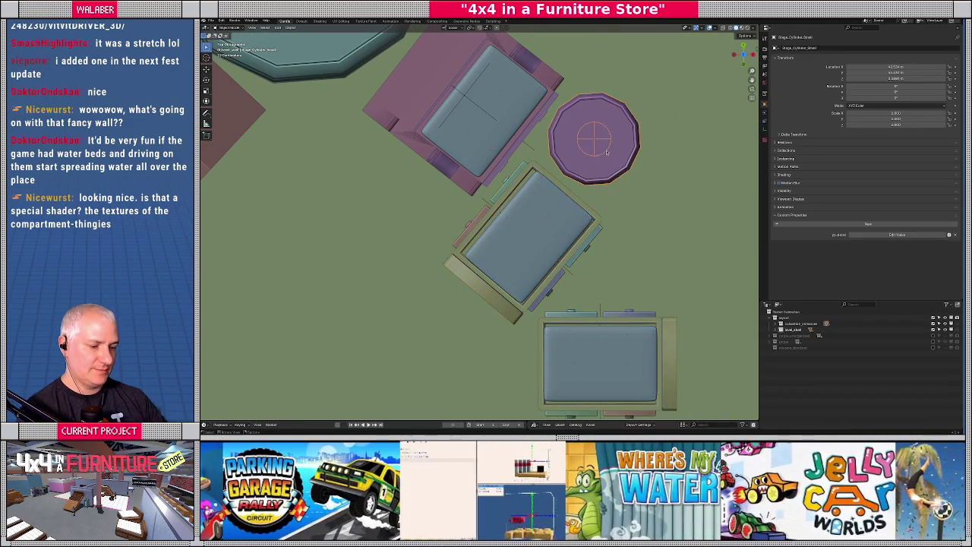
Shift the octagonal table slightly right and place a duplicate beside the bed
{"action": "key", "text": "g"}
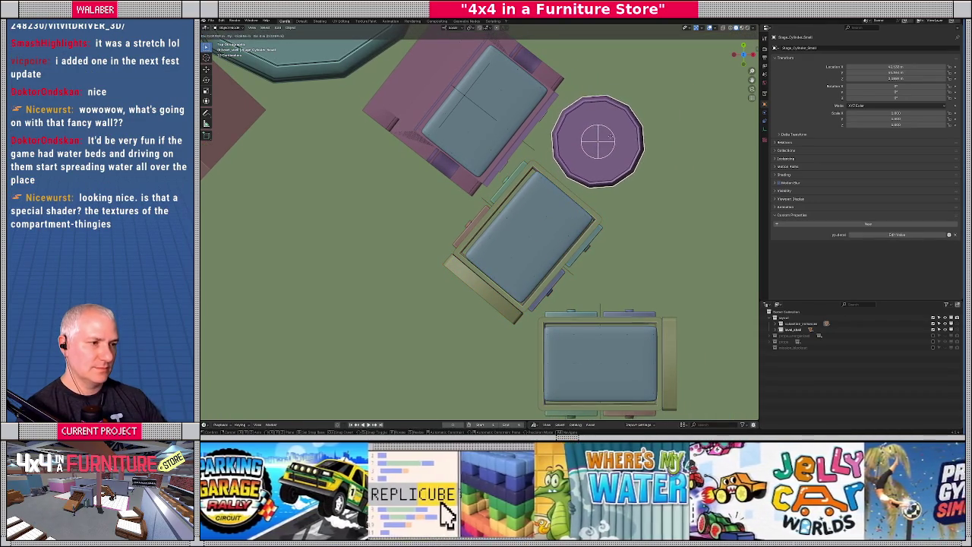
{"action": "left_click", "coordinate": [610, 137]}
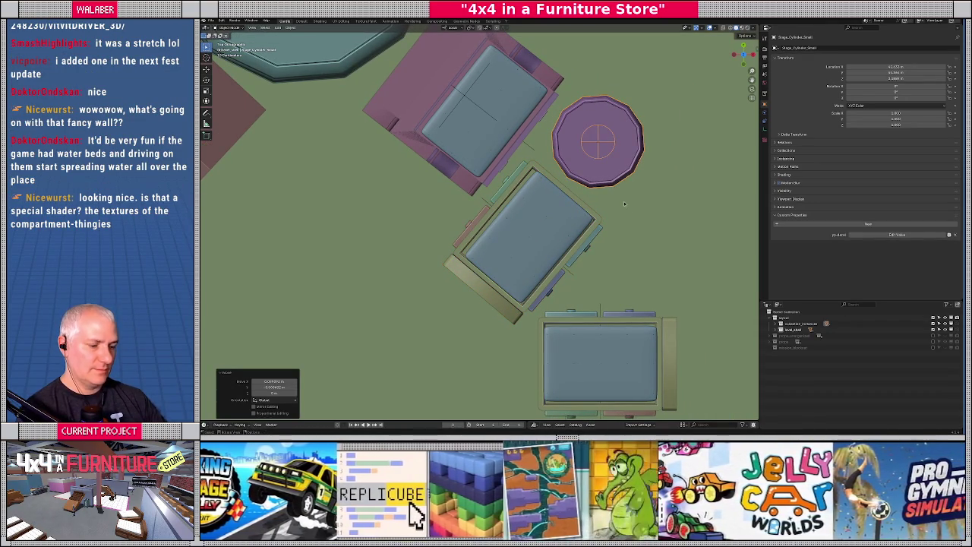
{"action": "key", "text": "shift+d"}
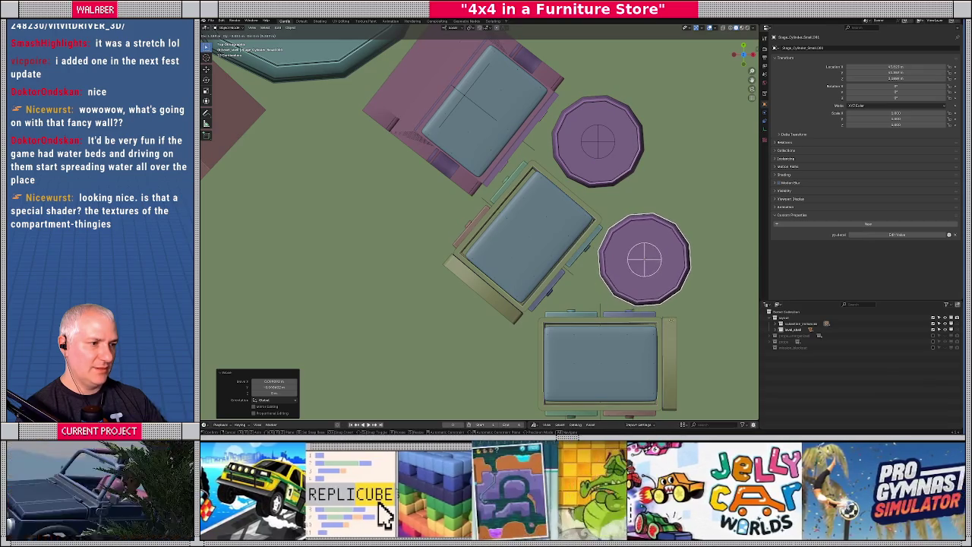
{"action": "left_click", "coordinate": [670, 320]}
{"action": "mouse_move", "coordinate": [669, 320]}
{"action": "left_mouse_down"}
{"action": "mouse_move", "coordinate": [544, 239]}
{"action": "mouse_move", "coordinate": [509, 255]}
{"action": "mouse_move", "coordinate": [571, 258]}
{"action": "left_mouse_up"}
{"action": "key", "text": "KP_7"}
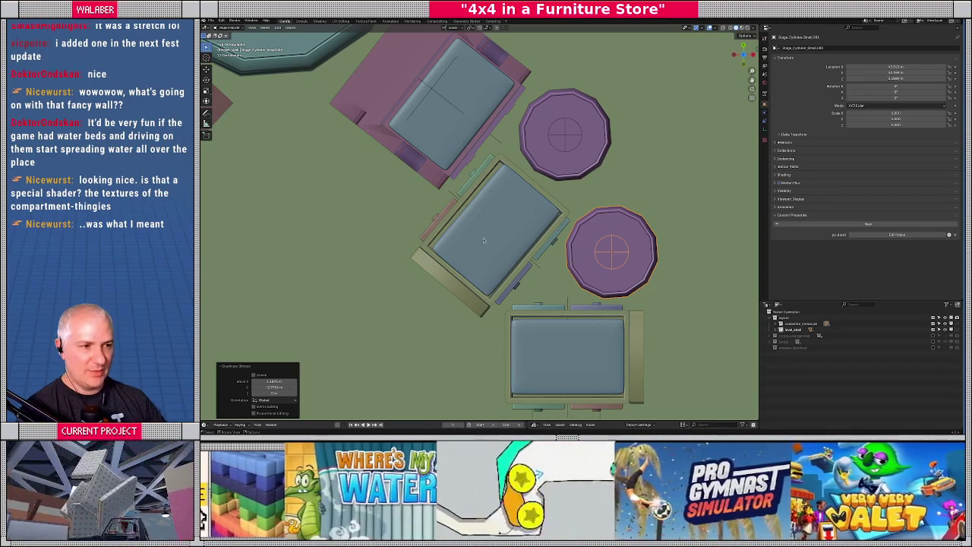
Rotate the double bed with drawers into line and shift it slightly
{"action": "left_click", "coordinate": [502, 222]}
{"action": "left_click", "coordinate": [520, 235]}
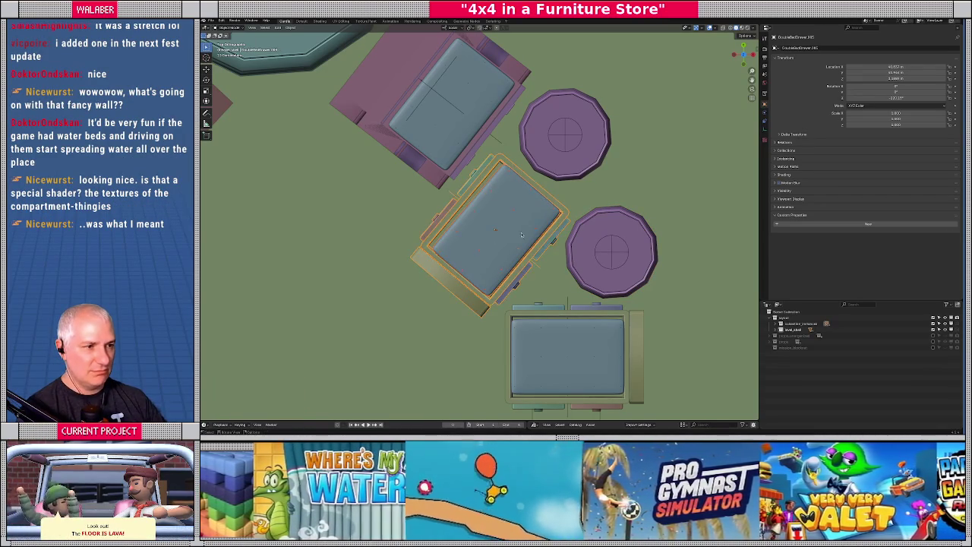
{"action": "key", "text": "Tab"}
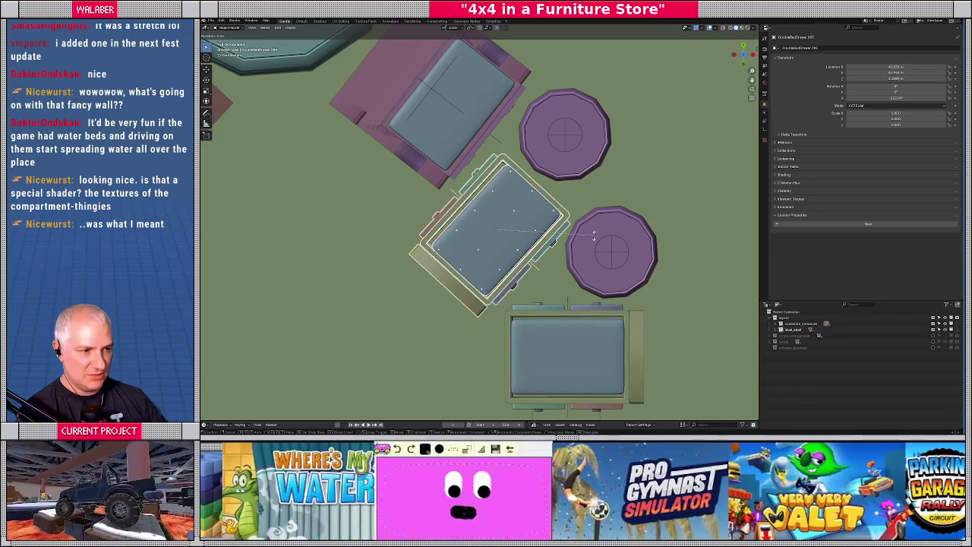
{"action": "key", "text": "r"}
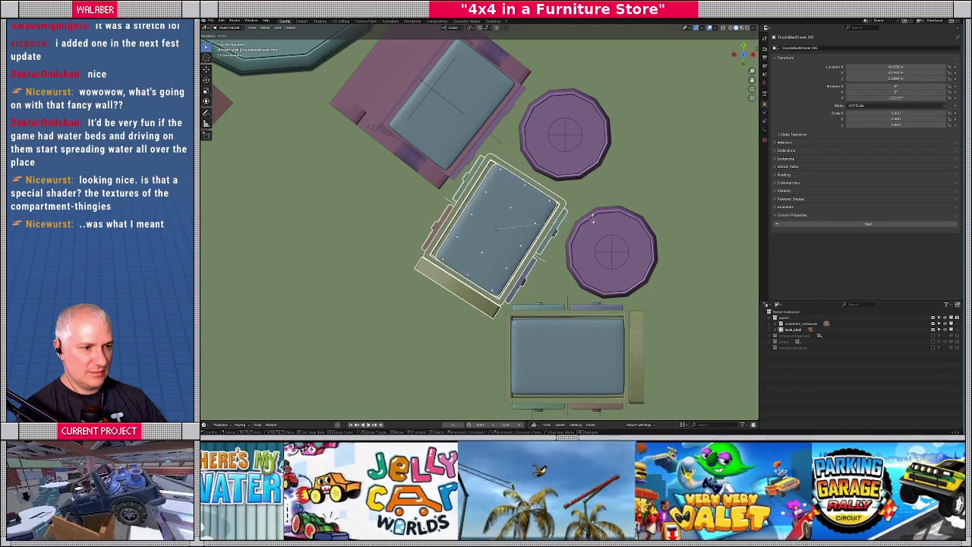
{"action": "left_click", "coordinate": [593, 226]}
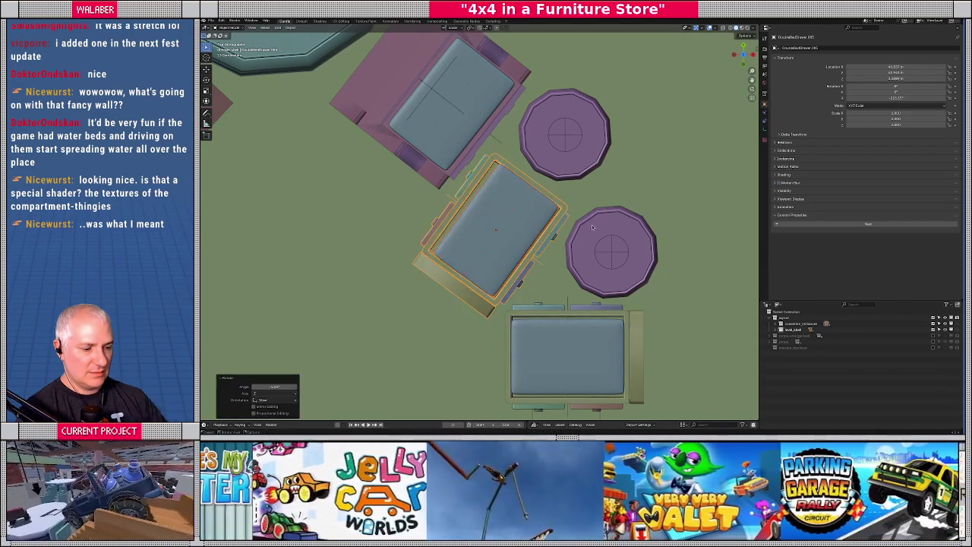
{"action": "key", "text": "g"}
{"action": "left_click", "coordinate": [593, 225]}
{"action": "key", "text": "r"}
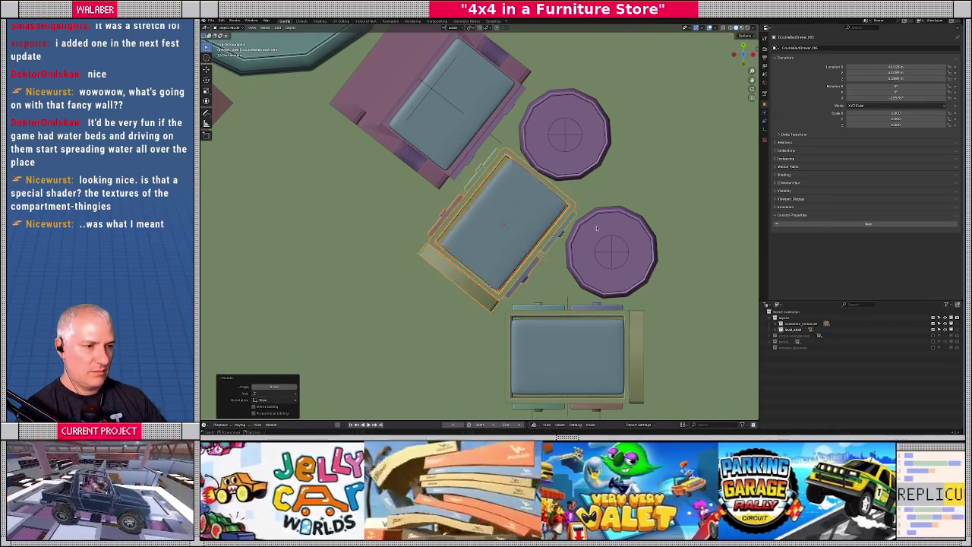
{"action": "left_click", "coordinate": [594, 229]}
Nudge the upper small round stage beside the bed
{"action": "left_click", "coordinate": [621, 260]}
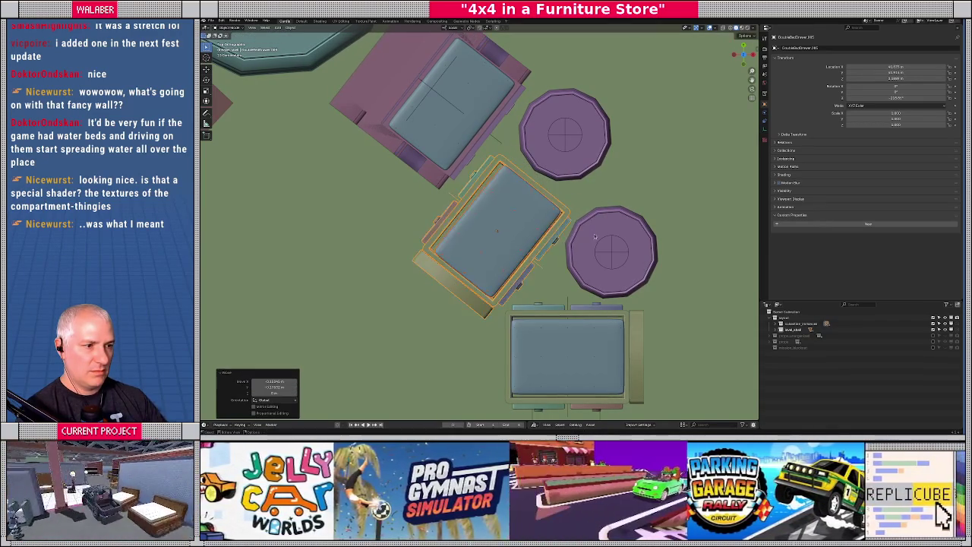
{"action": "left_click", "coordinate": [559, 139]}
{"action": "left_click_drag", "start_coordinate": [559, 139], "coordinate": [554, 133]}
{"action": "scroll", "coordinate": [554, 134], "scroll_direction": "down", "scroll_amount": 4}
{"action": "mouse_move", "coordinate": [558, 195]}
{"action": "left_mouse_down"}
{"action": "mouse_move", "coordinate": [548, 258]}
{"action": "mouse_move", "coordinate": [538, 195]}
{"action": "mouse_move", "coordinate": [423, 250]}
{"action": "mouse_move", "coordinate": [507, 216]}
{"action": "mouse_move", "coordinate": [545, 236]}
{"action": "left_mouse_up"}
{"action": "left_click", "coordinate": [545, 236]}
Move the selected stage geometry in Edit Mode
{"action": "key", "text": "shift+z"}
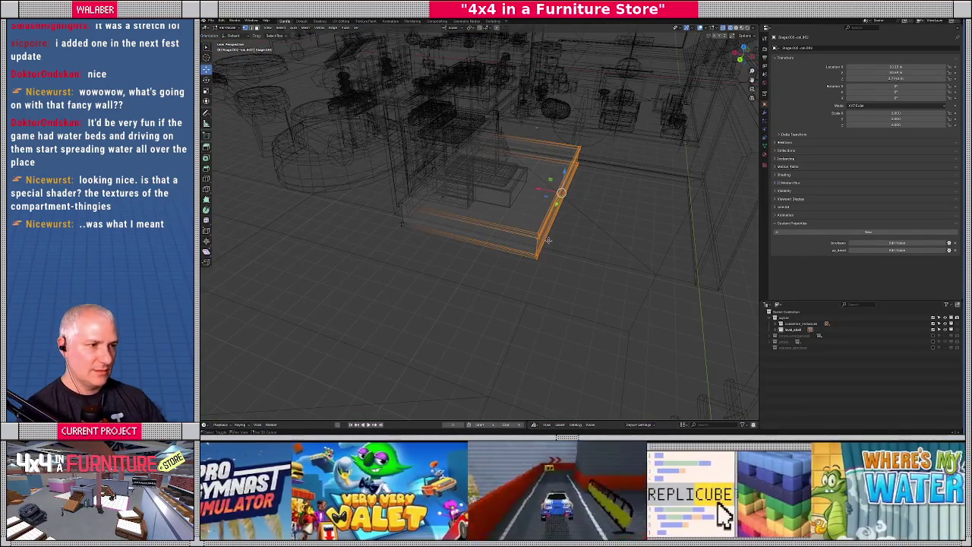
{"action": "key", "text": "Tab"}
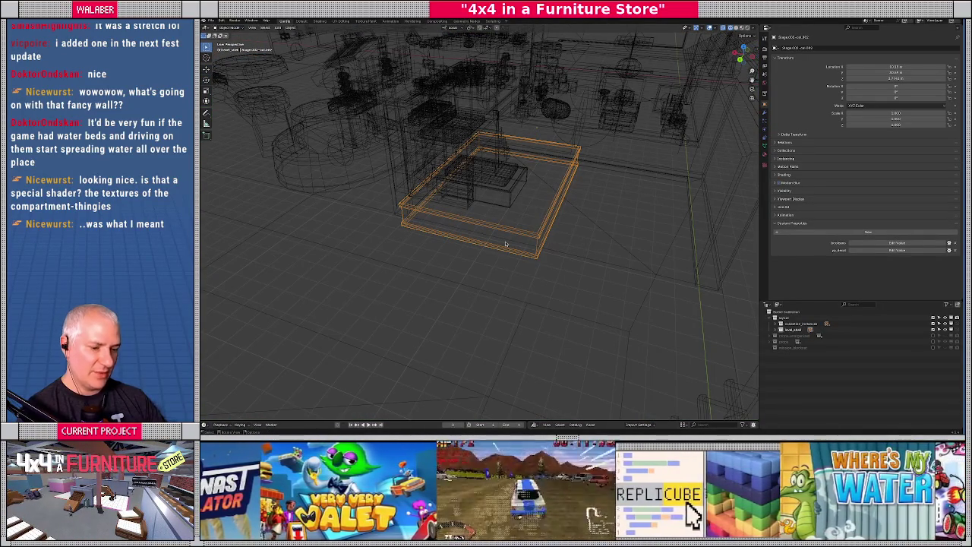
{"action": "key", "text": "Tab"}
{"action": "key", "text": "shift+z"}
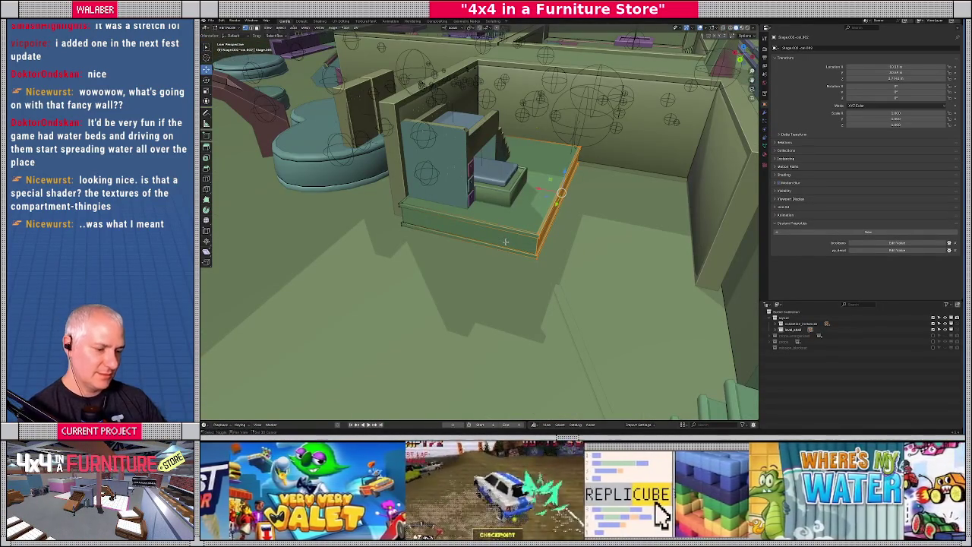
{"action": "key", "text": "g"}
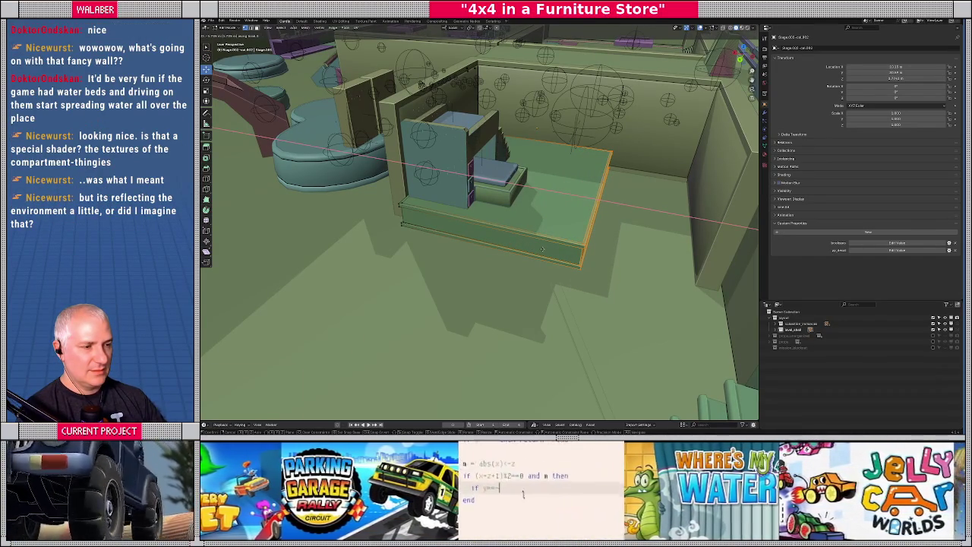
{"action": "left_click", "coordinate": [542, 249]}
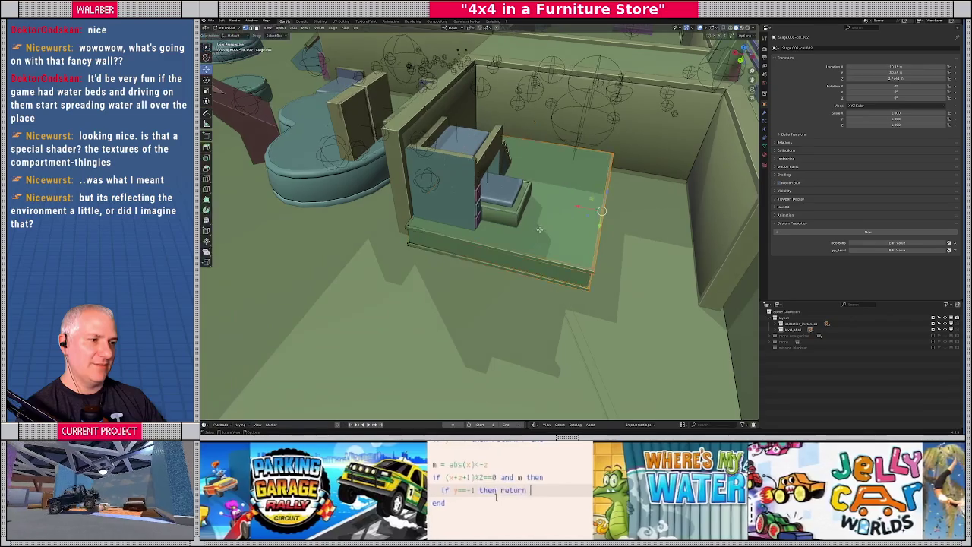
Cut a centred edge loop across the platform block's front
{"action": "scroll", "coordinate": [537, 230], "scroll_direction": "up", "scroll_amount": 3}
{"action": "key", "text": "ctrl+r"}
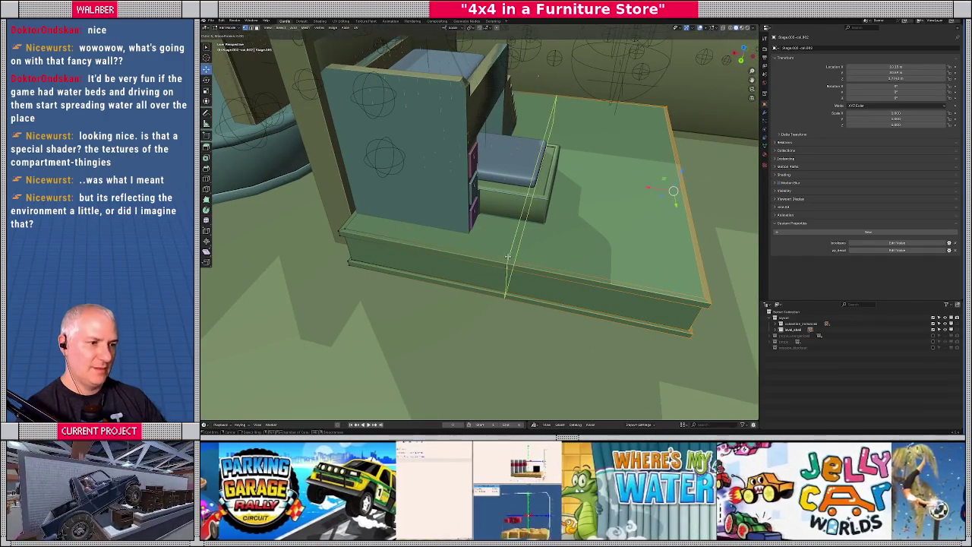
{"action": "left_click", "coordinate": [507, 257]}
{"action": "right_click", "coordinate": [507, 256]}
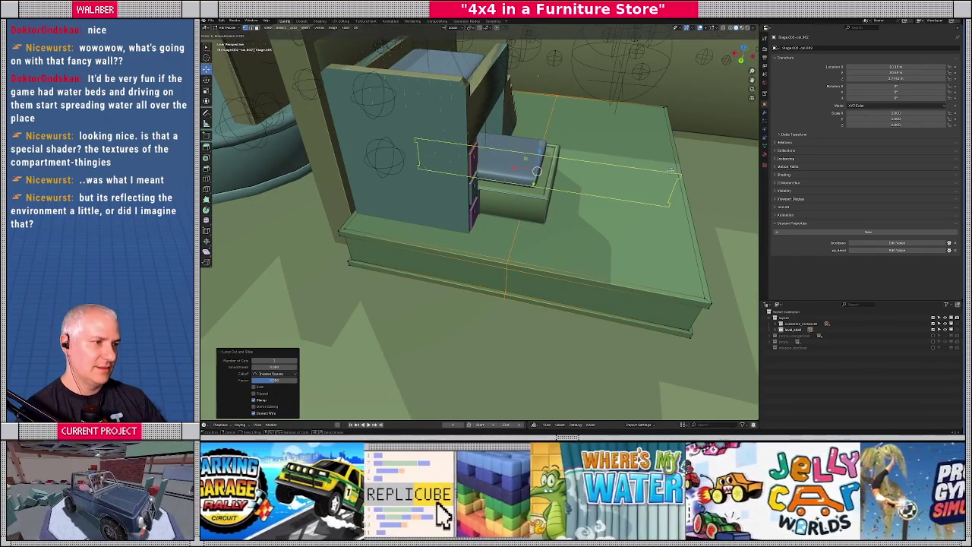
{"action": "mouse_move", "coordinate": [661, 173]}
{"action": "left_mouse_down"}
{"action": "mouse_move", "coordinate": [543, 205]}
{"action": "mouse_move", "coordinate": [553, 218]}
{"action": "left_mouse_up"}
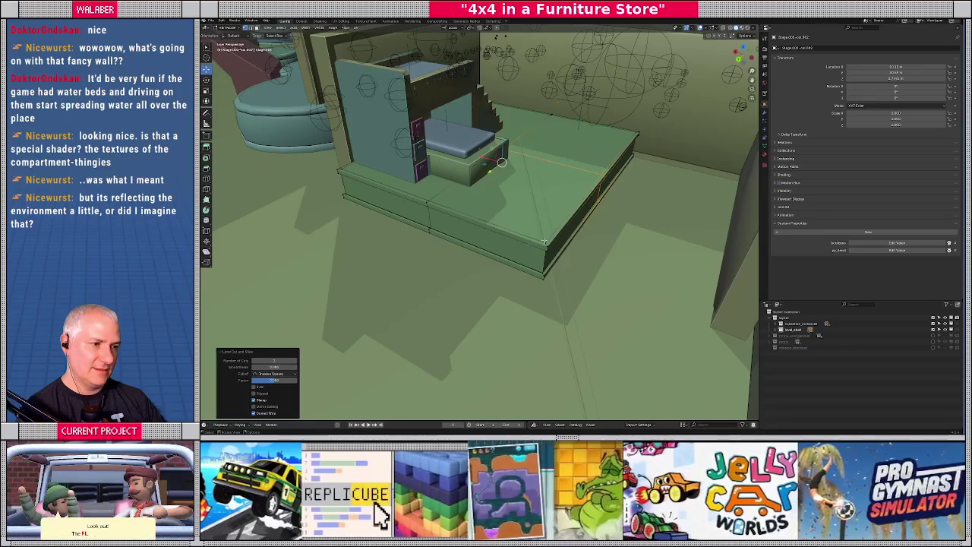
{"action": "right_click", "coordinate": [543, 241], "text": "shift"}
Dissolve the platform's corner vertices
{"action": "key", "text": "x"}
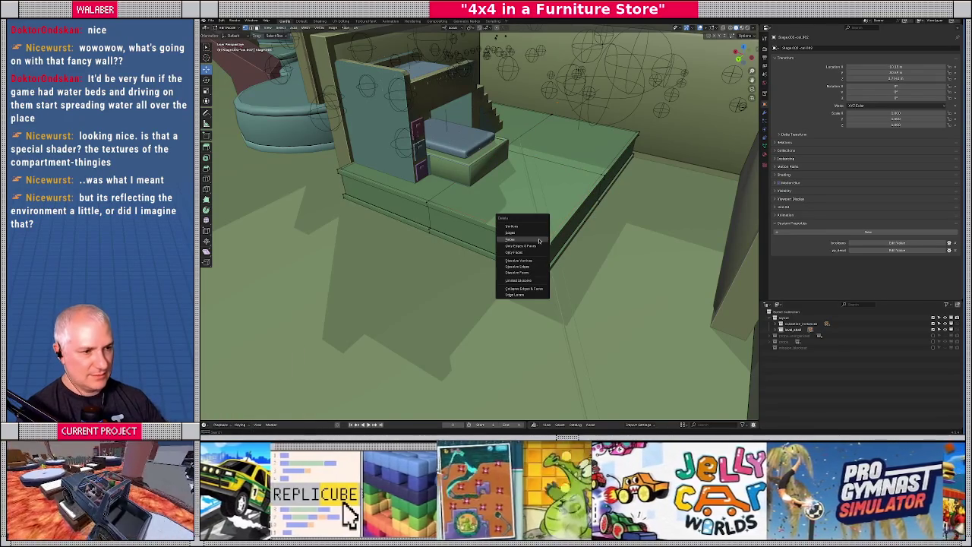
{"action": "left_click", "coordinate": [534, 260]}
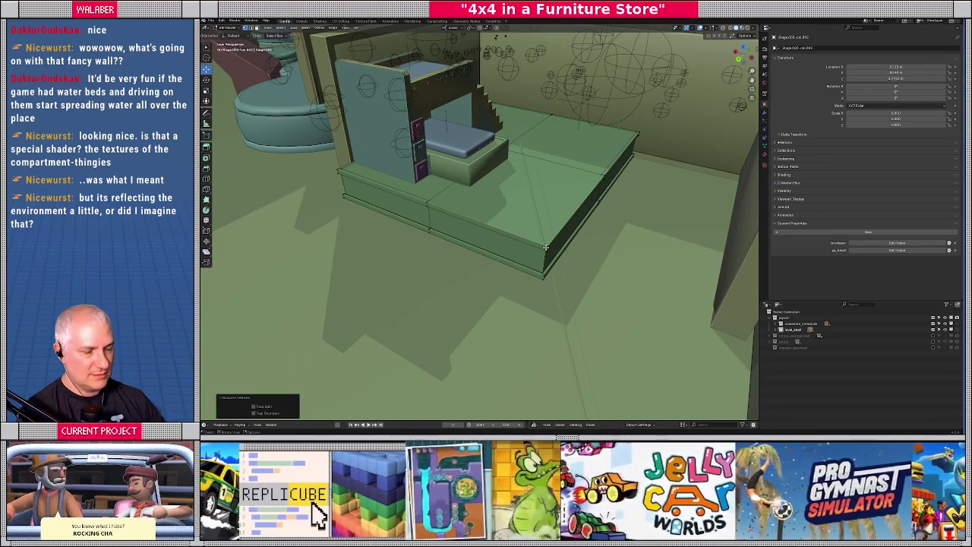
{"action": "left_click_drag", "start_coordinate": [545, 247], "coordinate": [494, 221]}
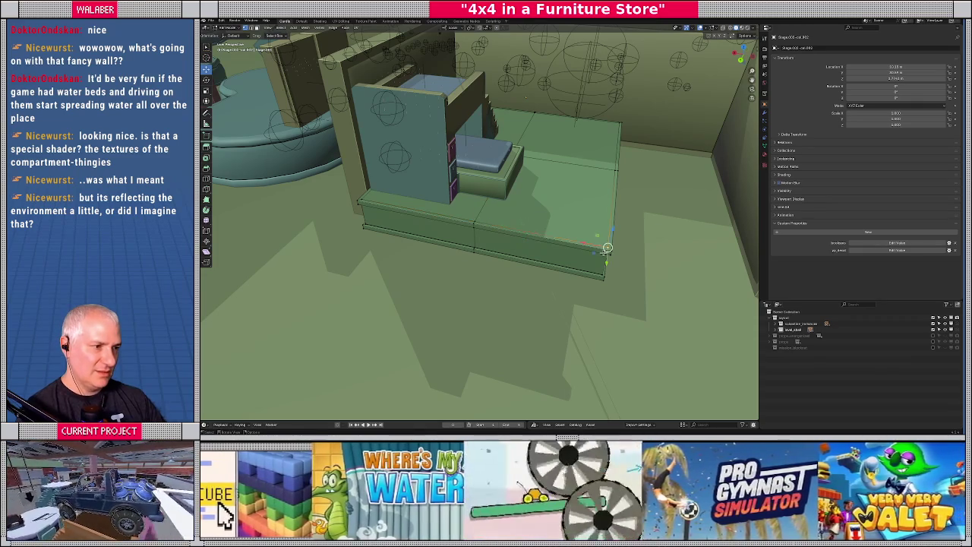
{"action": "left_click_drag", "start_coordinate": [575, 255], "coordinate": [542, 231]}
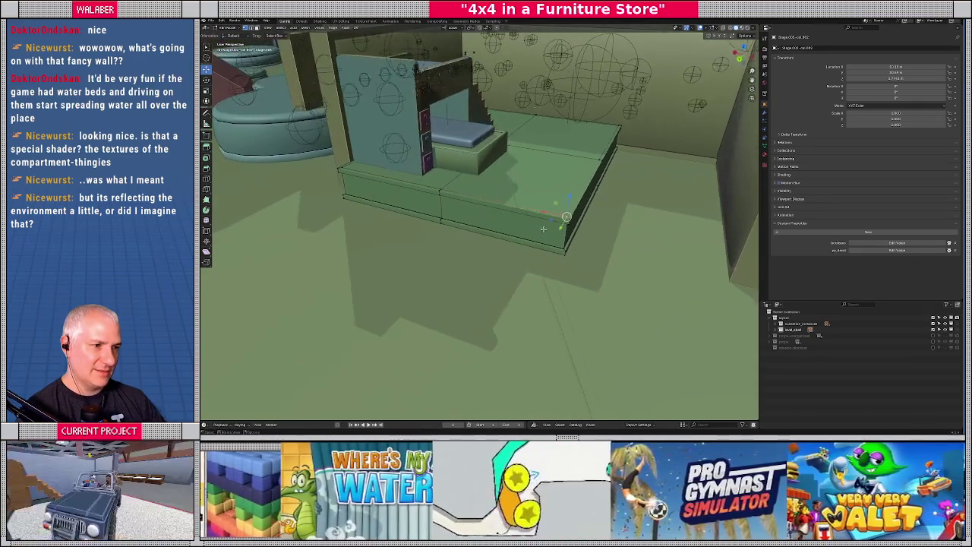
{"action": "left_click_drag", "start_coordinate": [584, 277], "coordinate": [583, 276]}
{"action": "key", "text": "shift+z"}
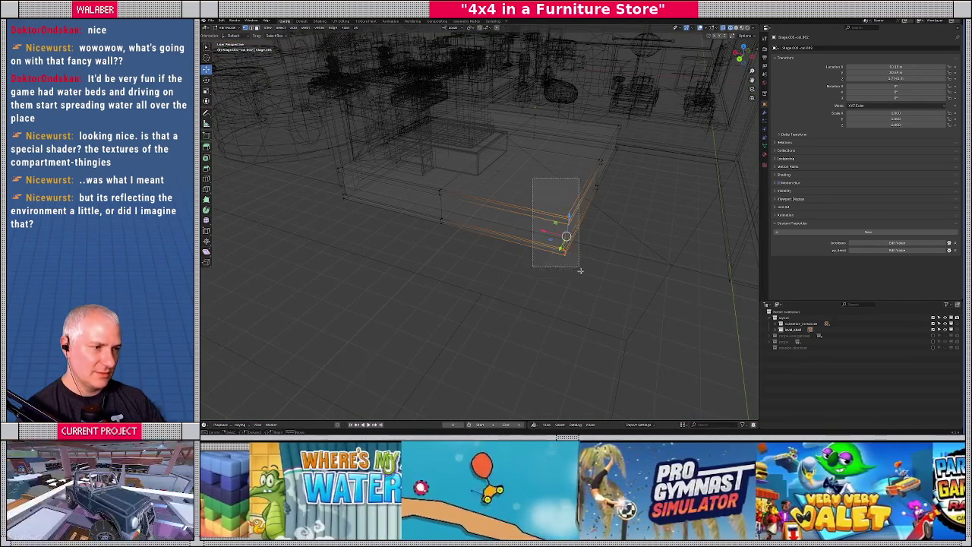
{"action": "key", "text": "shift+z"}
{"action": "key", "text": "x"}
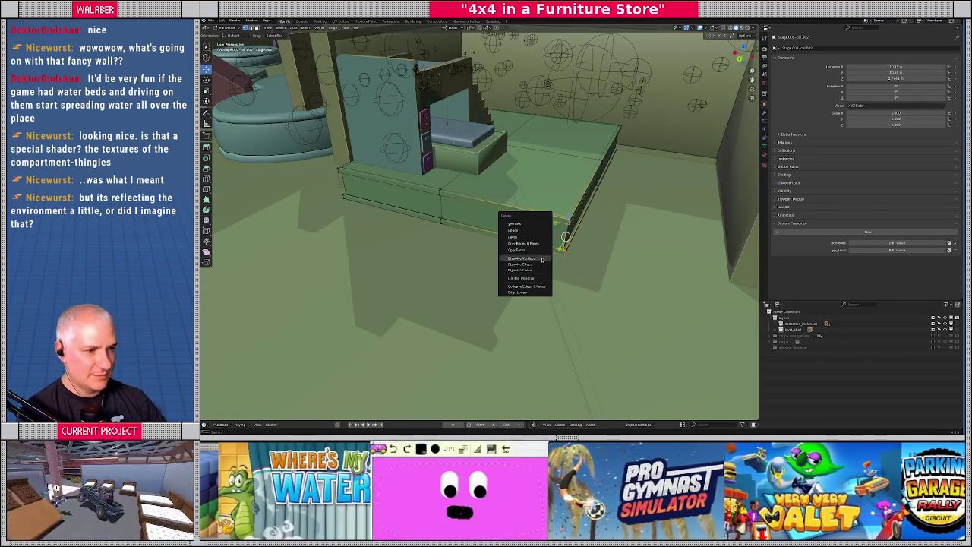
{"action": "left_click", "coordinate": [542, 259]}
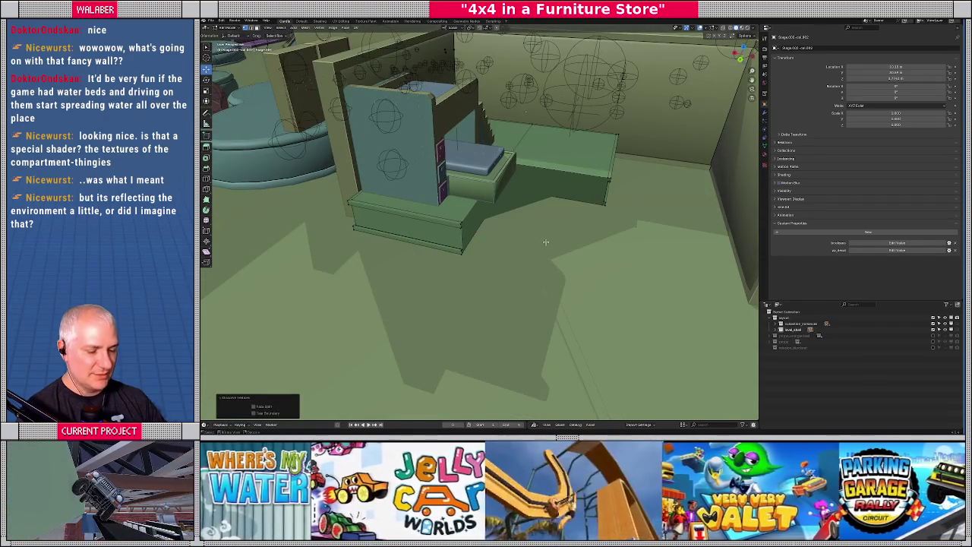
Move the step's corner vertices from top view to cut the floor corner
{"action": "left_click", "coordinate": [547, 243]}
{"action": "scroll", "coordinate": [553, 246], "scroll_direction": "up", "scroll_amount": 2}
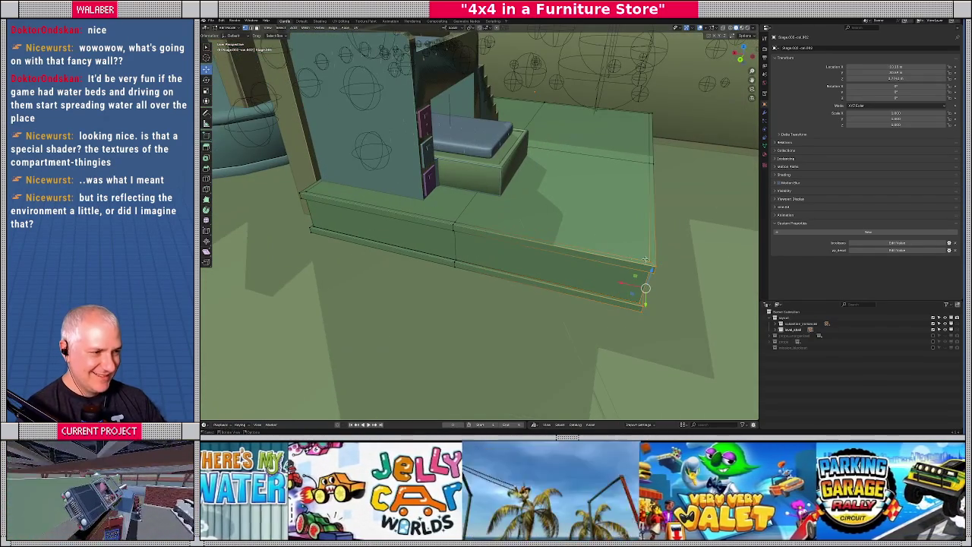
{"action": "left_click", "coordinate": [645, 258]}
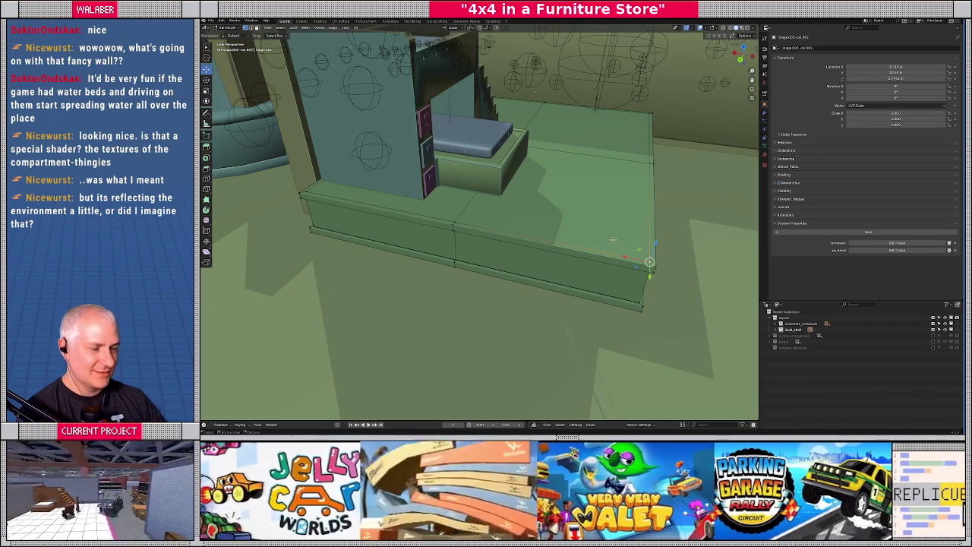
{"action": "key", "text": "alt+z"}
{"action": "left_click_drag", "start_coordinate": [607, 232], "coordinate": [672, 325]}
{"action": "key", "text": "KP_7"}
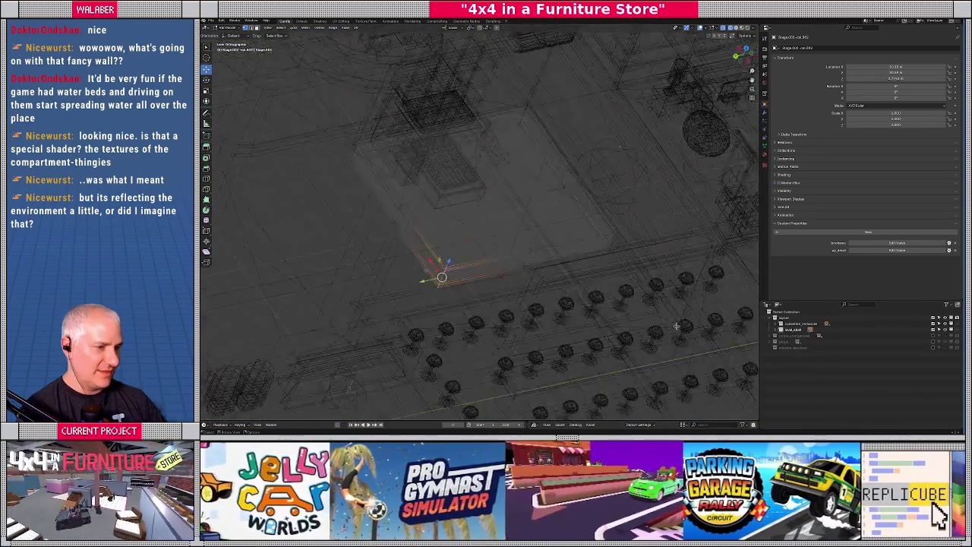
{"action": "key", "text": "alt+z"}
{"action": "key", "text": "KP_Decimal"}
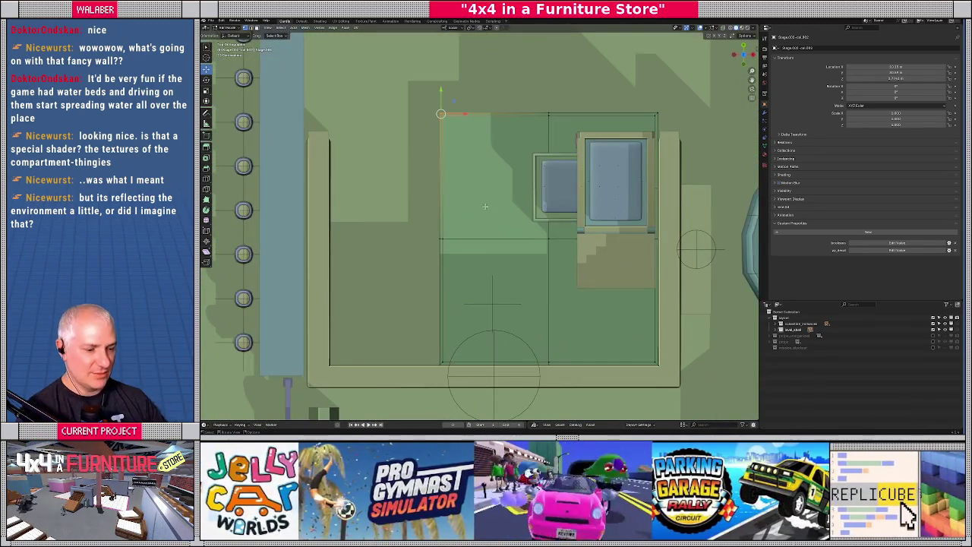
{"action": "key", "text": "g"}
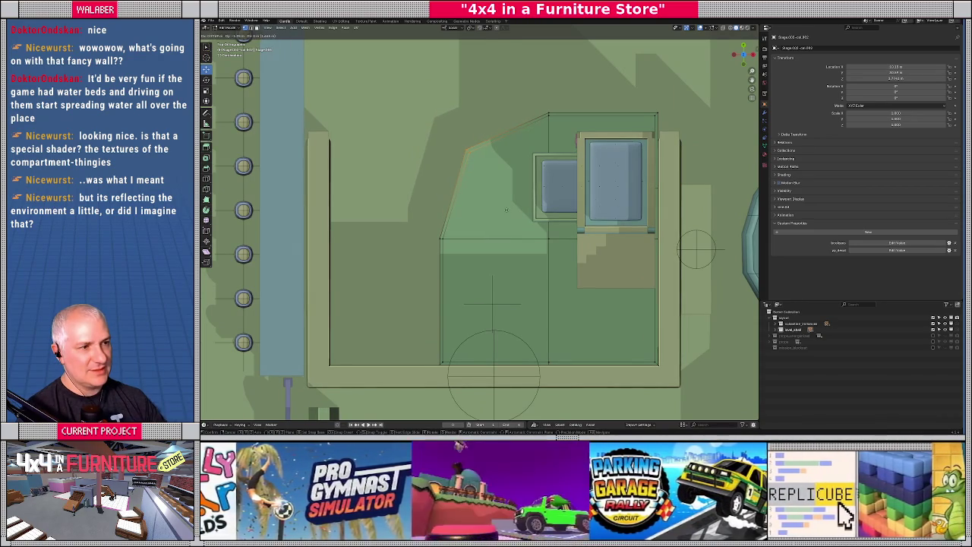
{"action": "key", "text": "Tab"}
Select the left front faces of the room floor's platform in Edit Mode
{"action": "mouse_move", "coordinate": [506, 210]}
{"action": "left_mouse_down"}
{"action": "mouse_move", "coordinate": [516, 199]}
{"action": "mouse_move", "coordinate": [550, 219]}
{"action": "mouse_move", "coordinate": [631, 205]}
{"action": "left_mouse_up"}
{"action": "left_click", "coordinate": [504, 221]}
{"action": "key", "text": "KP_Decimal"}
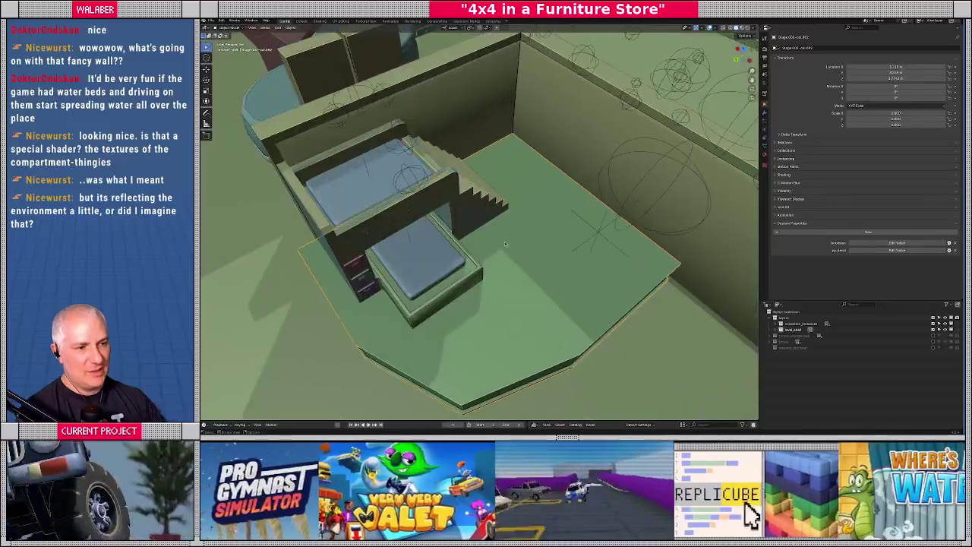
{"action": "left_click_drag", "start_coordinate": [437, 296], "coordinate": [489, 237]}
{"action": "key", "text": "Tab"}
{"action": "left_click", "coordinate": [486, 224]}
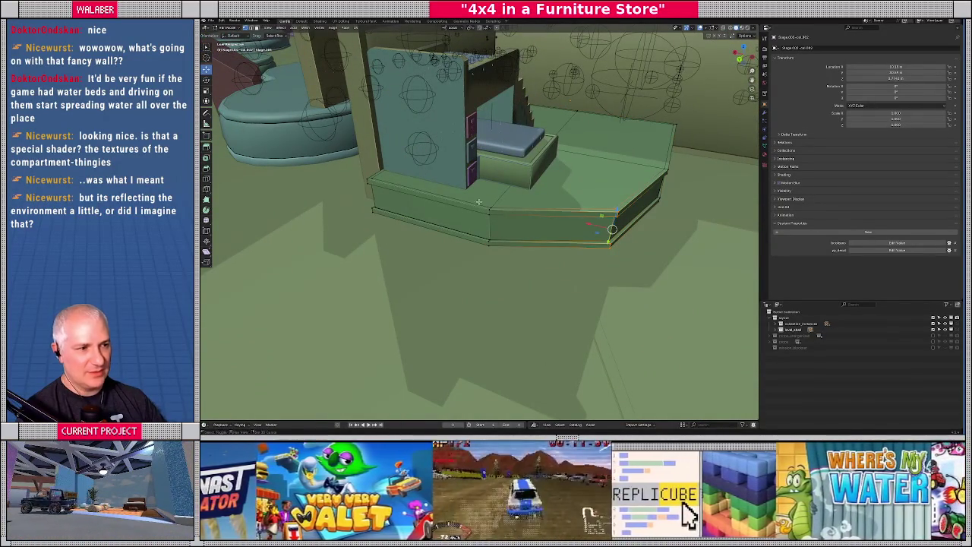
{"action": "key", "text": "alt+z"}
{"action": "left_click_drag", "start_coordinate": [349, 162], "coordinate": [524, 275]}
{"action": "key", "text": "alt+z"}
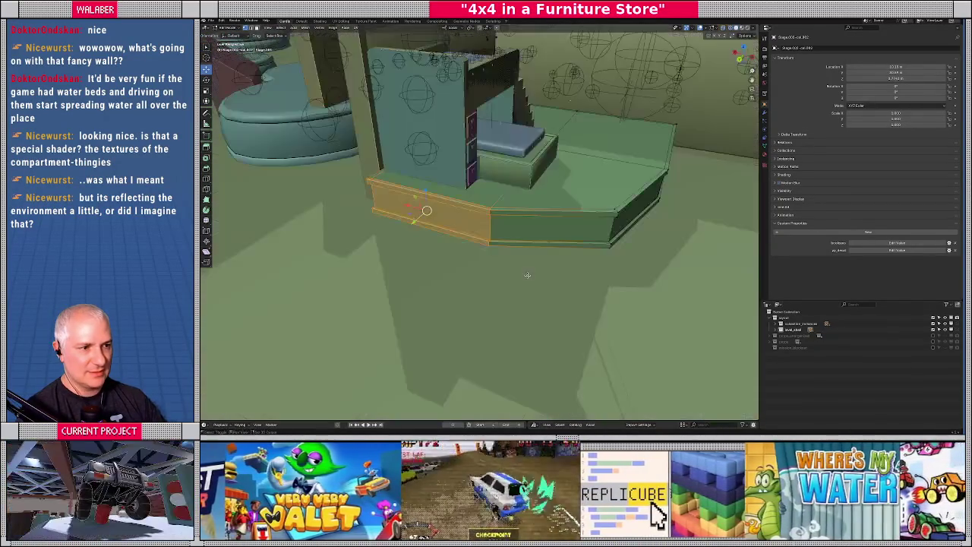
Select the whole curved wall in wireframe and move it along Y
{"action": "key", "text": "z"}
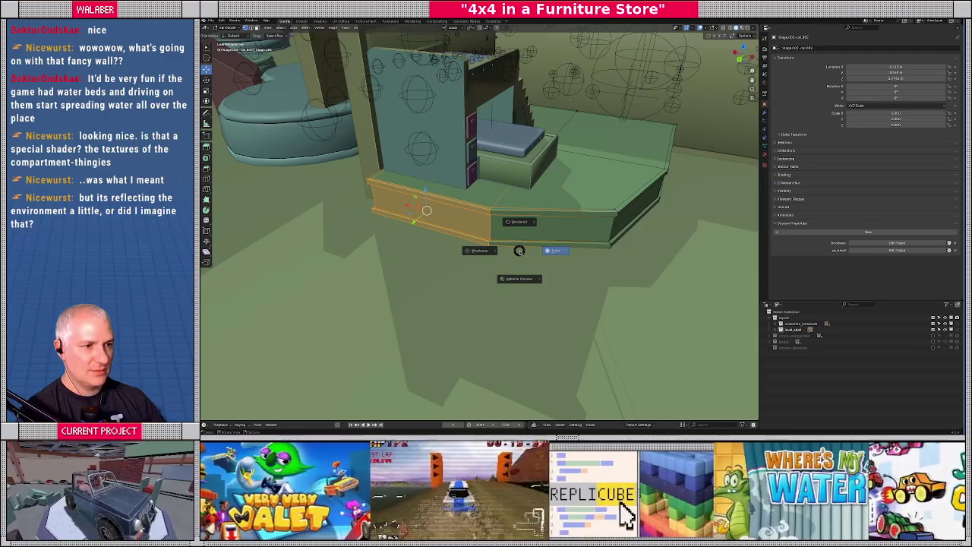
{"action": "key", "text": "w"}
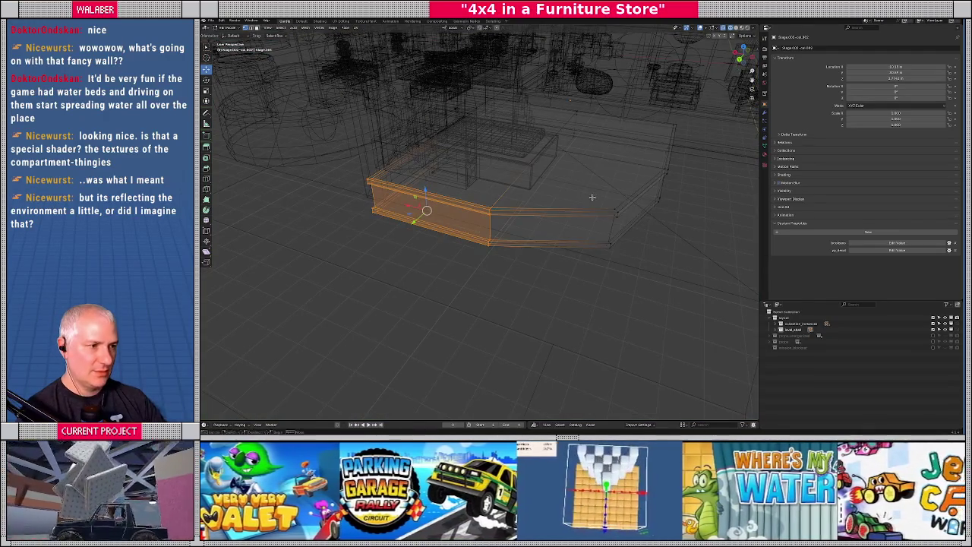
{"action": "key", "text": "a"}
{"action": "key", "text": "Tab"}
{"action": "key", "text": "Tab"}
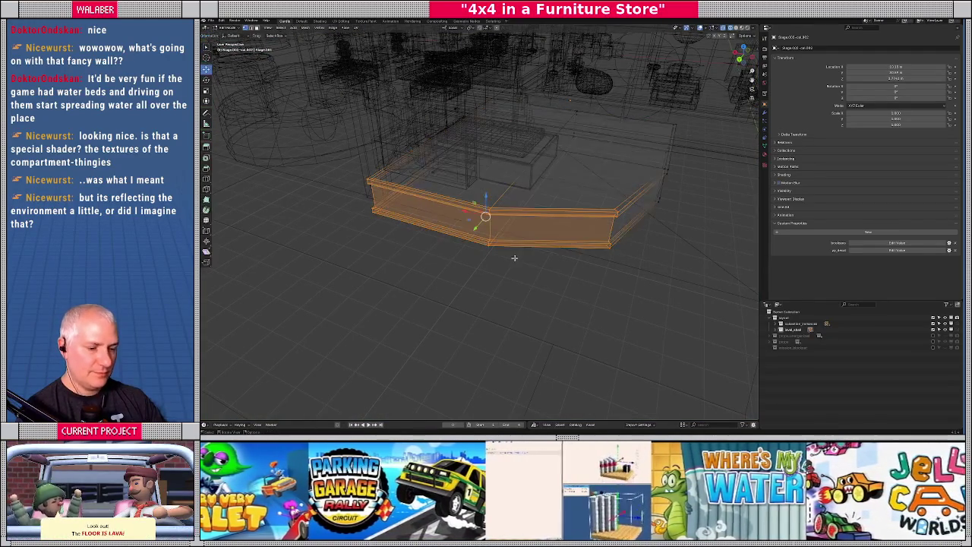
{"action": "key", "text": "shift+z"}
{"action": "key", "text": "g"}
{"action": "key", "text": "y"}
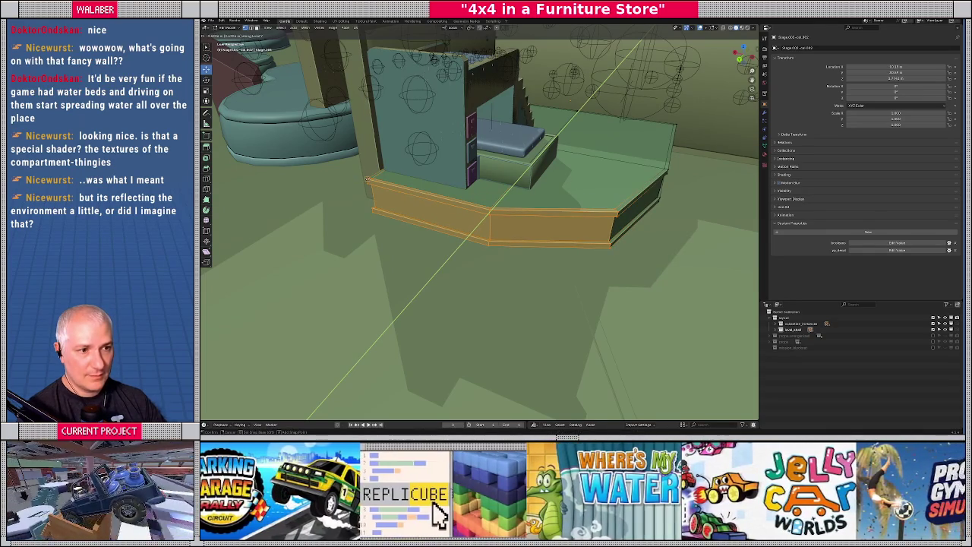
Confirm the wall's new position and save the blend file
{"action": "left_click", "coordinate": [421, 234]}
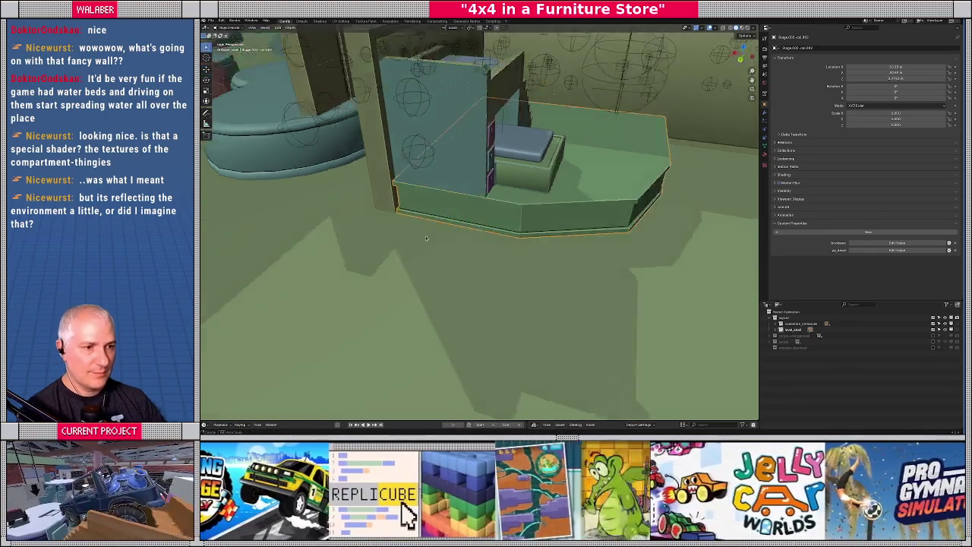
{"action": "scroll", "coordinate": [421, 234], "scroll_direction": "down", "scroll_amount": 3}
{"action": "scroll", "coordinate": [450, 283], "scroll_direction": "up", "scroll_amount": 5}
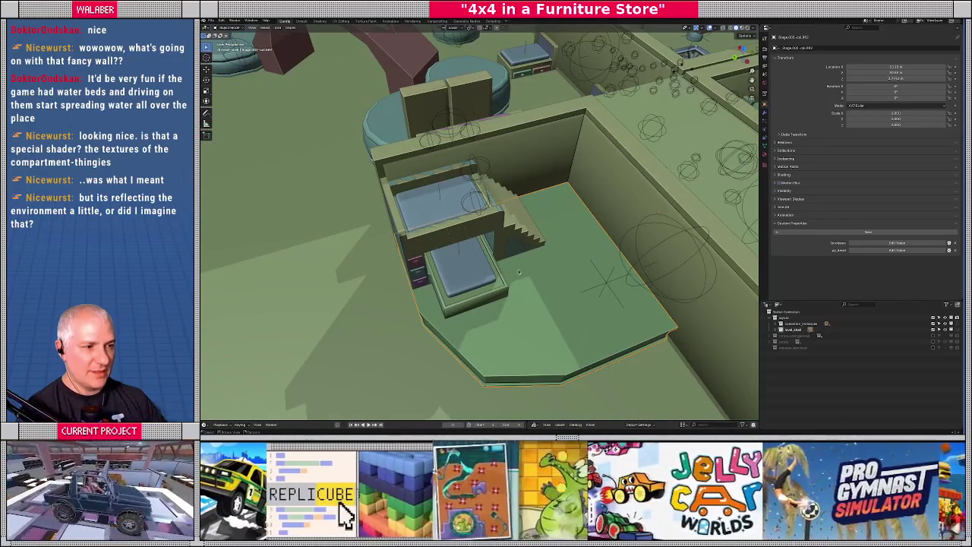
{"action": "scroll", "coordinate": [567, 264], "scroll_direction": "down", "scroll_amount": 5}
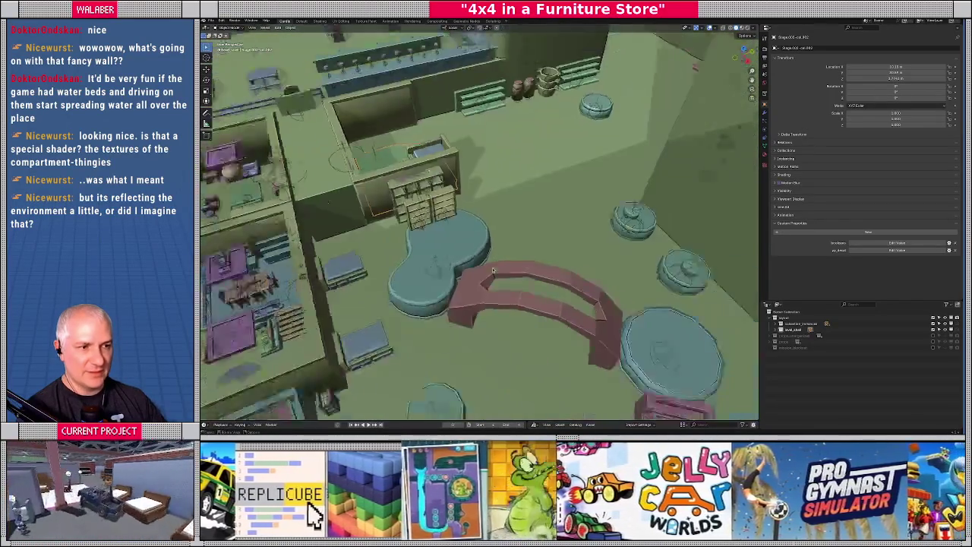
{"action": "scroll", "coordinate": [497, 268], "scroll_direction": "down", "scroll_amount": 5}
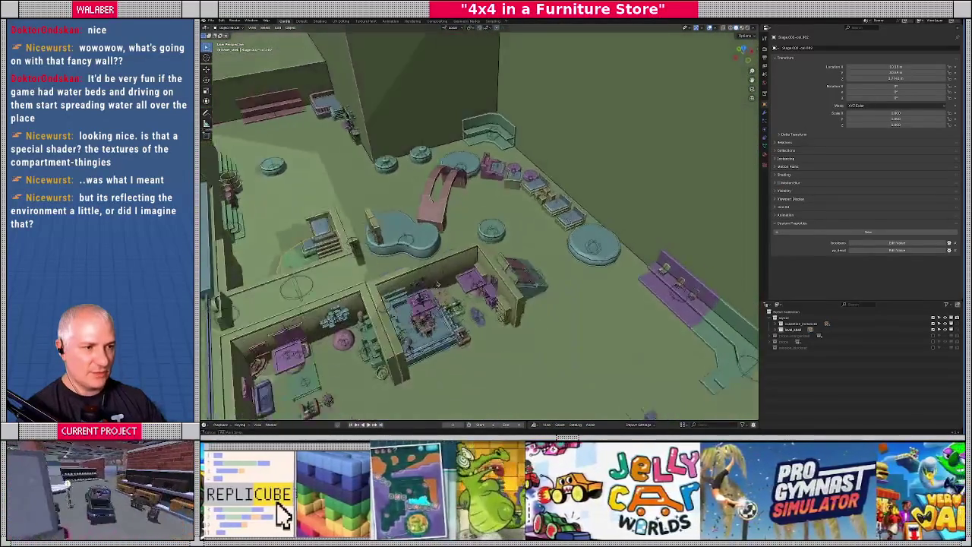
{"action": "scroll", "coordinate": [438, 284], "scroll_direction": "down", "scroll_amount": 2}
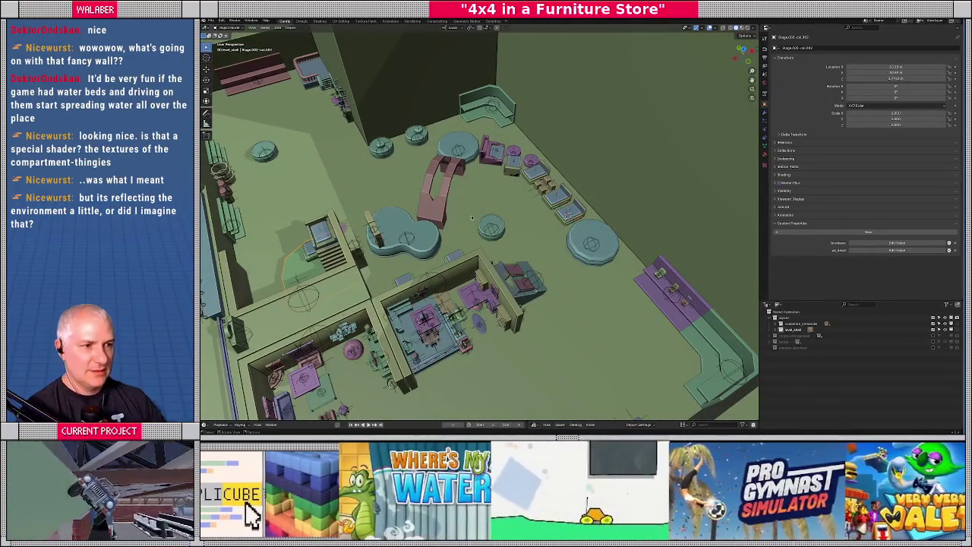
{"action": "scroll", "coordinate": [470, 208], "scroll_direction": "down", "scroll_amount": 3}
{"action": "key", "text": "ctrl+s"}
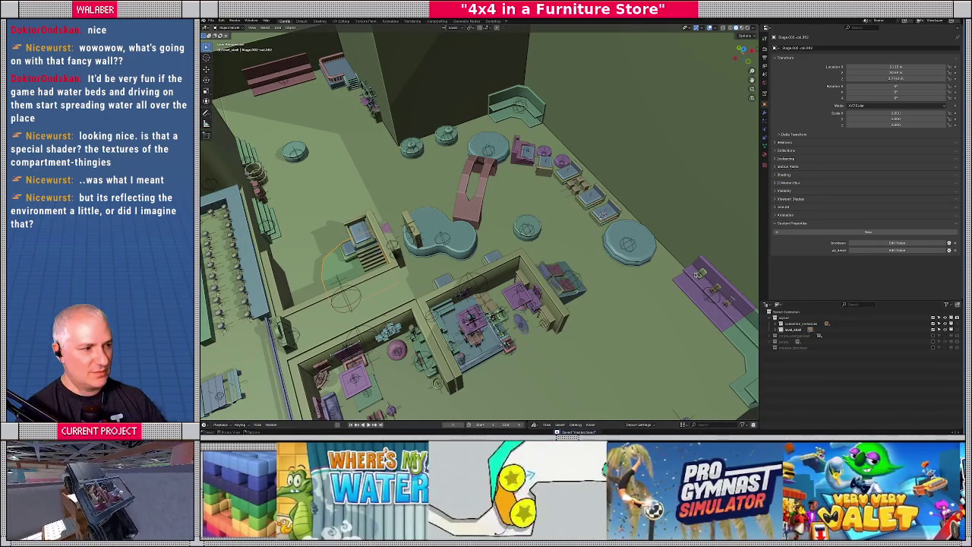
Start a glTF 2.0 export of the store layout collection targeting layout.glTF
{"action": "left_click", "coordinate": [793, 329]}
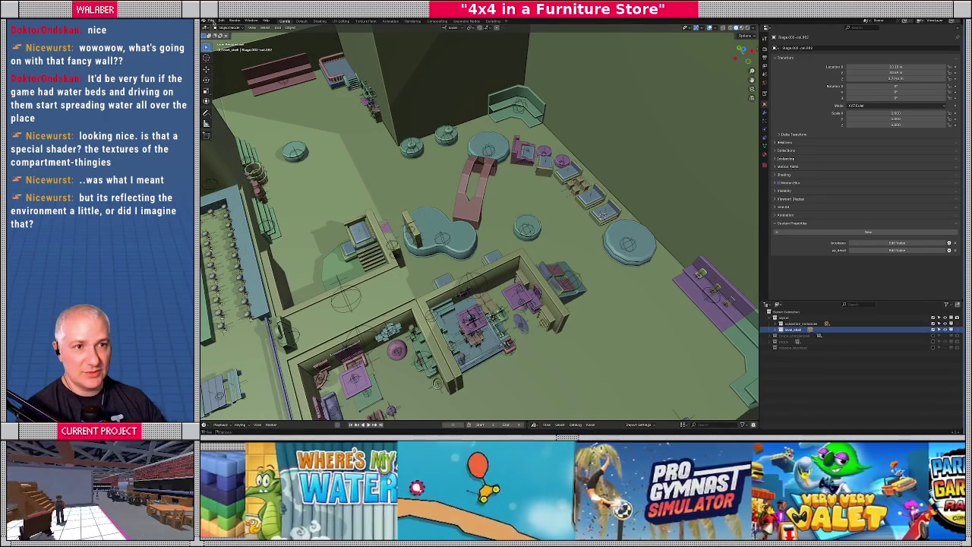
{"action": "left_click", "coordinate": [218, 21]}
{"action": "mouse_move", "coordinate": [238, 112]}
{"action": "left_click", "coordinate": [300, 170]}
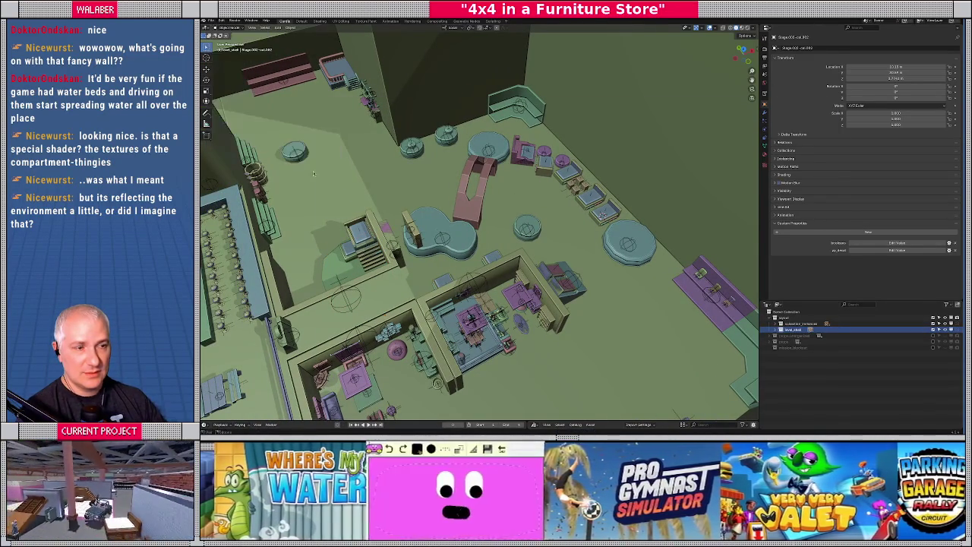
{"action": "left_click", "coordinate": [448, 97]}
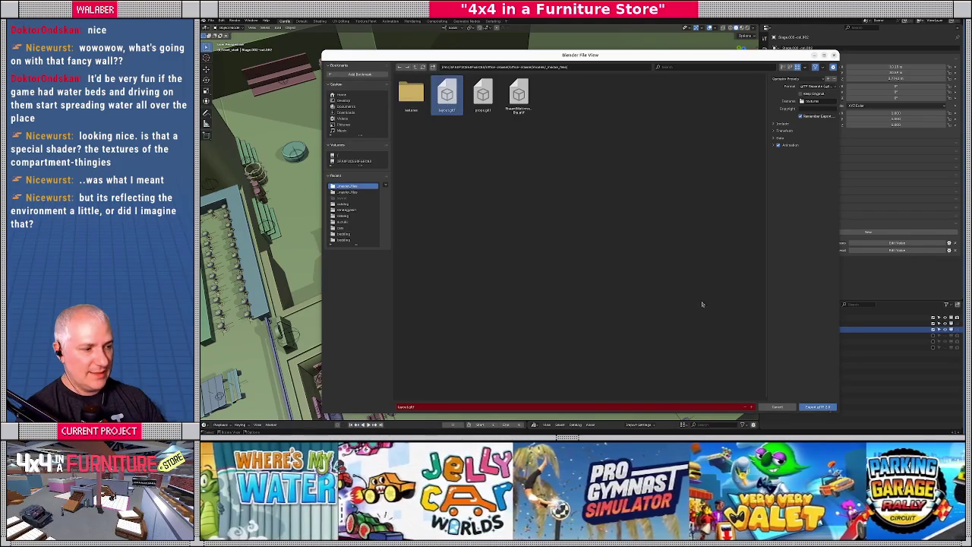
Export the store layout over layout.glTF
{"action": "left_click", "coordinate": [808, 408]}
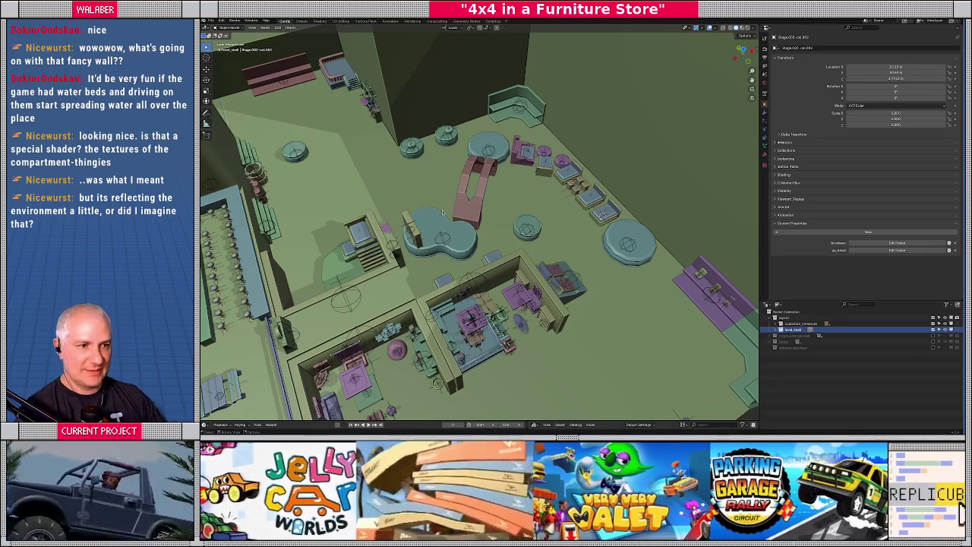
{"action": "left_click_drag", "start_coordinate": [495, 223], "coordinate": [518, 233]}
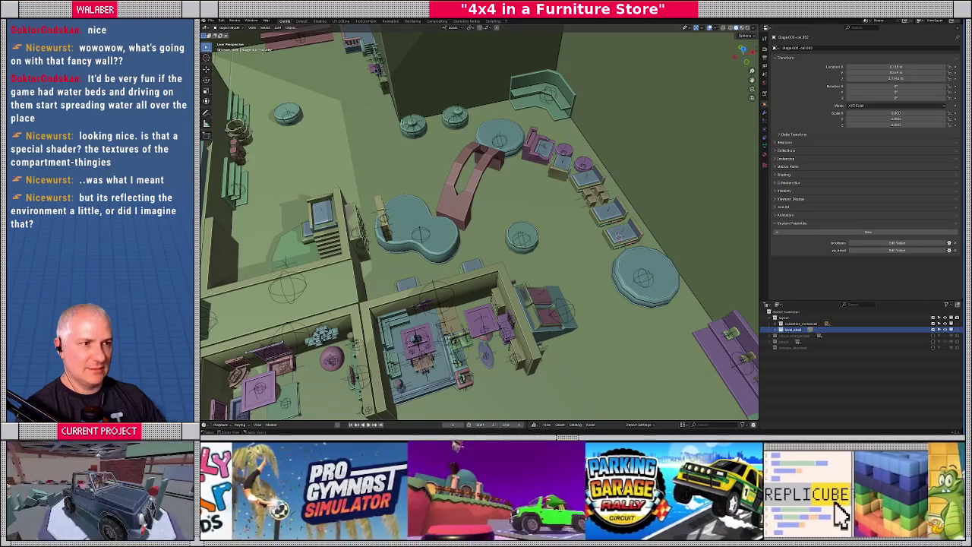
Run the collection-instance export script from Scripting and save master.blend
{"action": "left_click", "coordinate": [492, 22]}
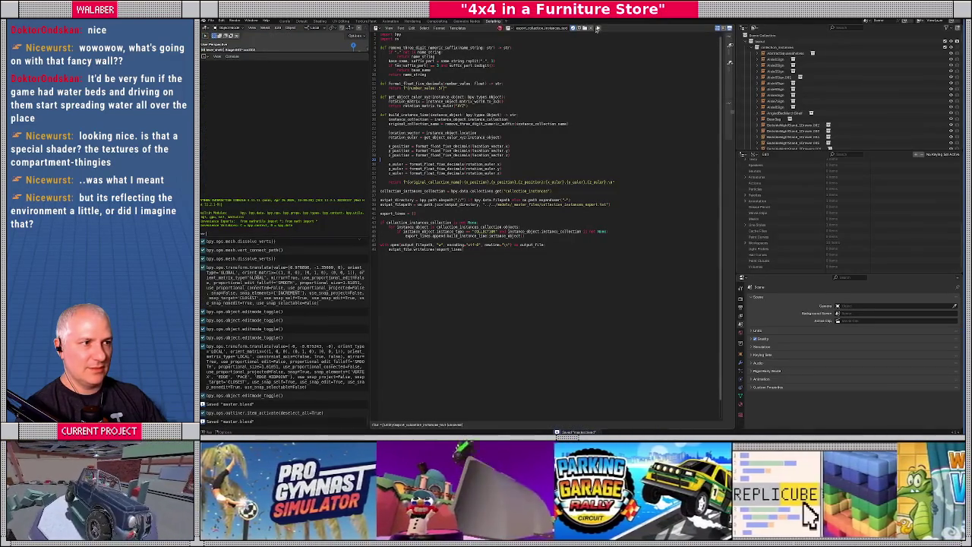
{"action": "left_click", "coordinate": [597, 28]}
{"action": "key", "text": "ctrl+s"}
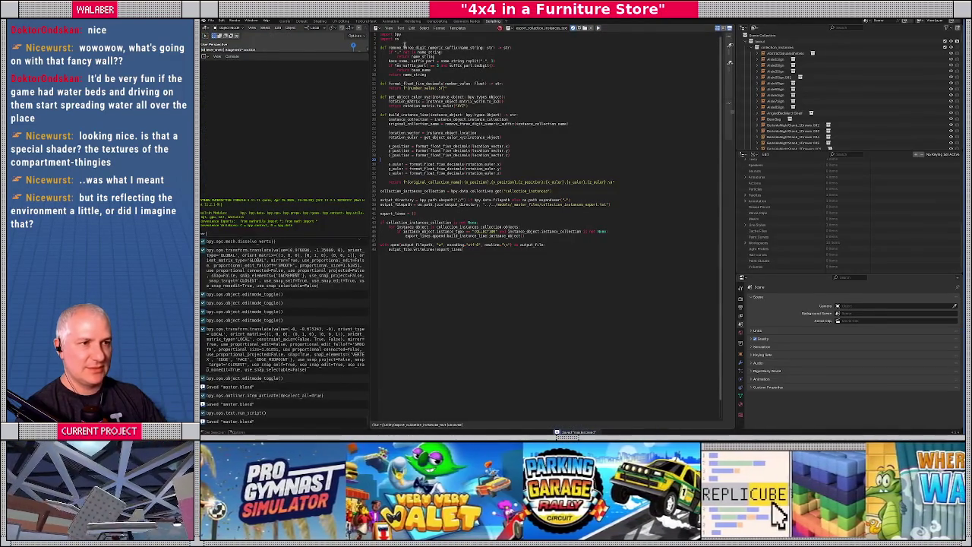
{"action": "left_click", "coordinate": [285, 21]}
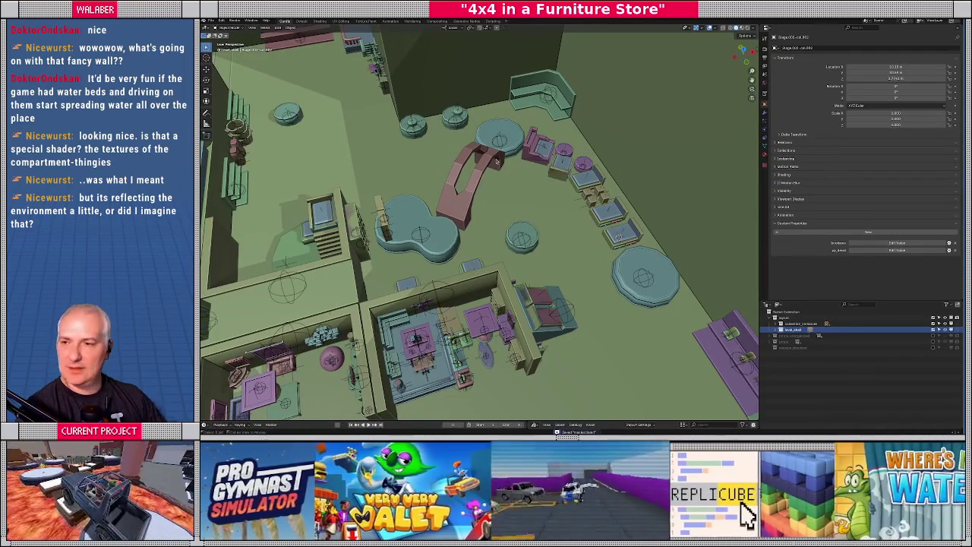
{"action": "key", "text": "alt+Tab"}
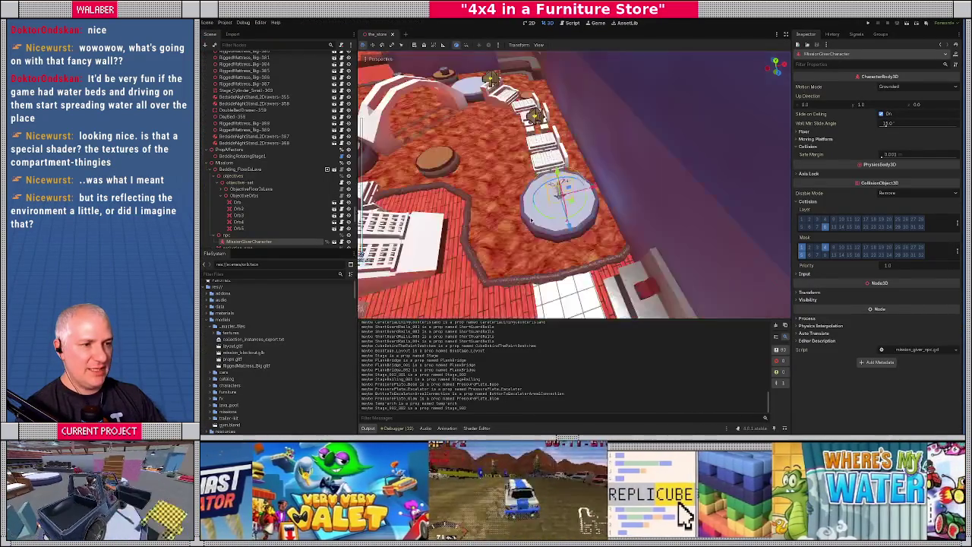
Inspect Stage_Cylinder_Large-339's collision mask layer names and save the store scene
{"action": "key", "text": "f"}
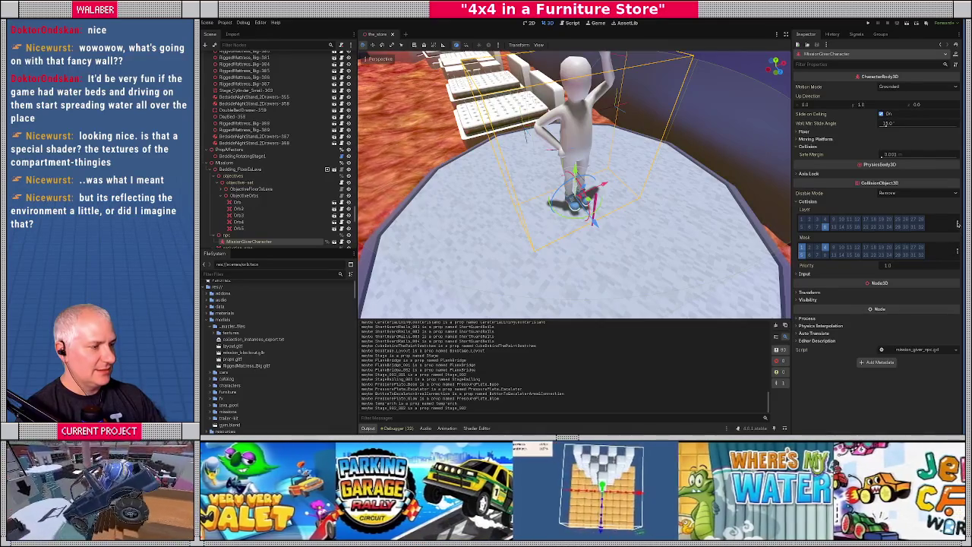
{"action": "left_click", "coordinate": [424, 221]}
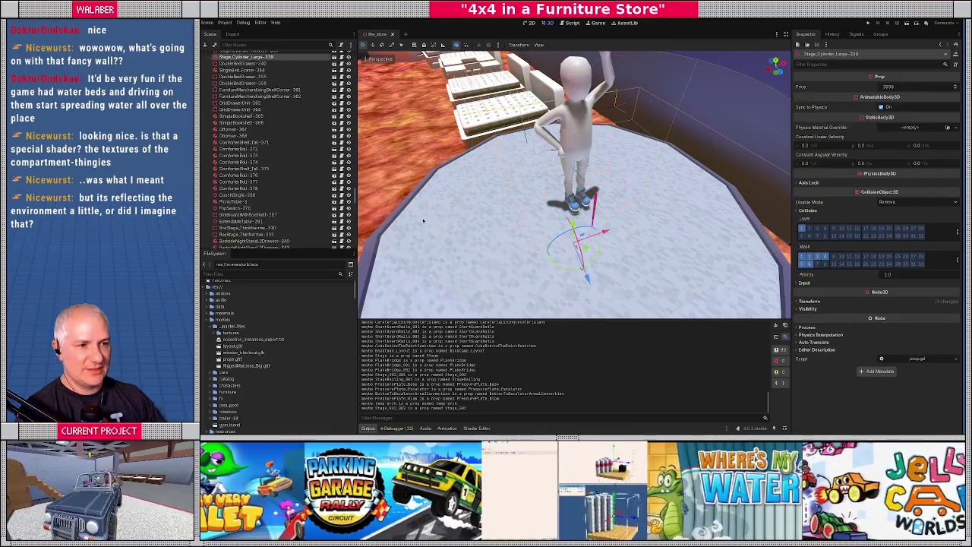
{"action": "left_click", "coordinate": [956, 260]}
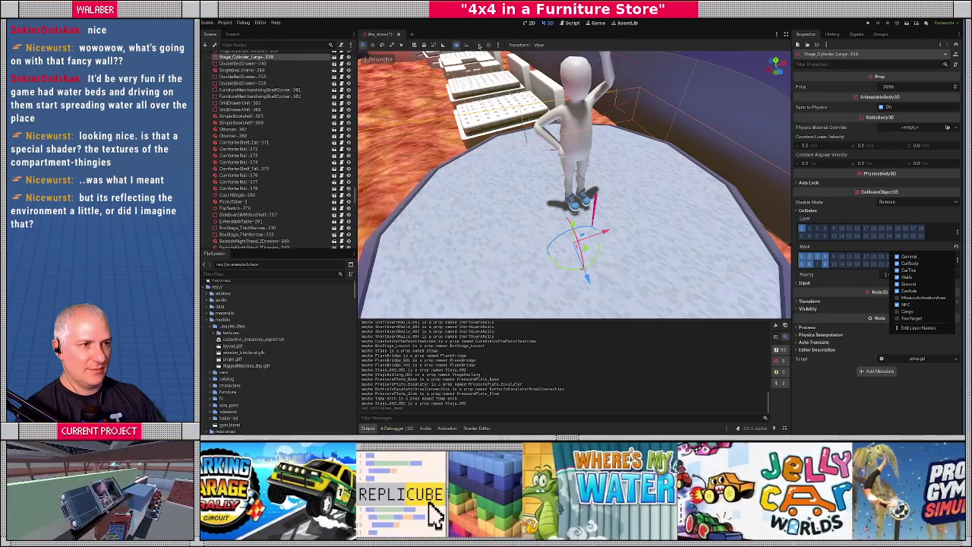
{"action": "left_click", "coordinate": [476, 21]}
{"action": "key", "text": "ctrl+s"}
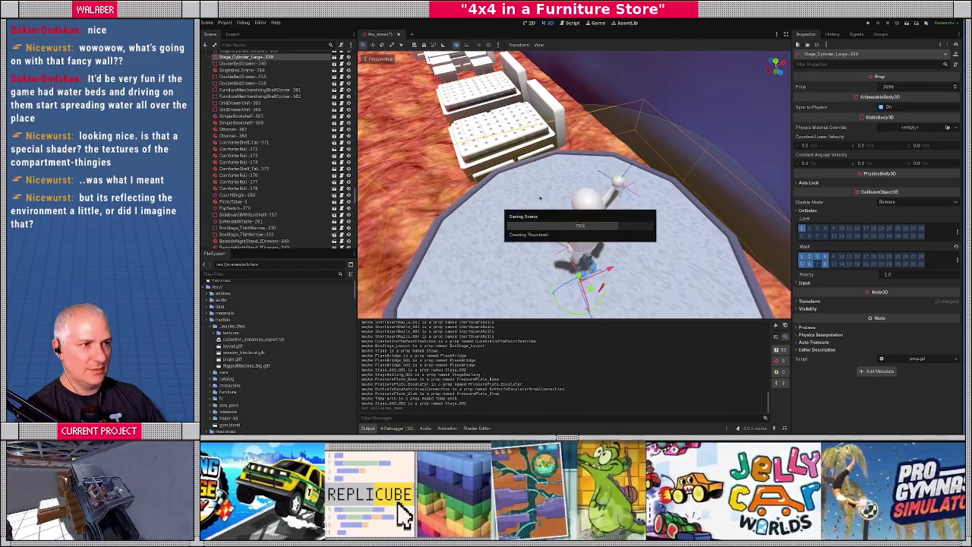
Frame the Props node, save the_store again and launch a test run with F5
{"action": "scroll", "coordinate": [296, 122], "scroll_direction": "up", "scroll_amount": 15}
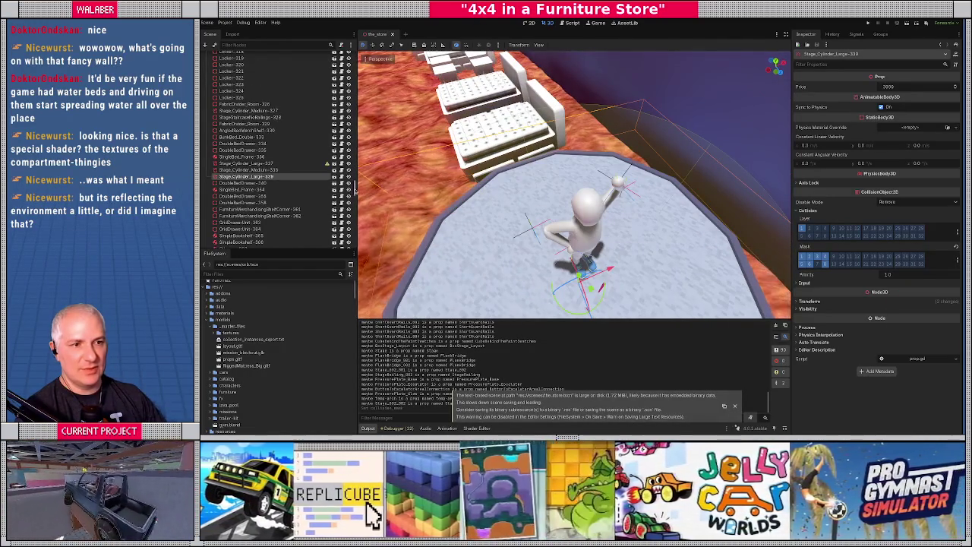
{"action": "double_click", "coordinate": [228, 76]}
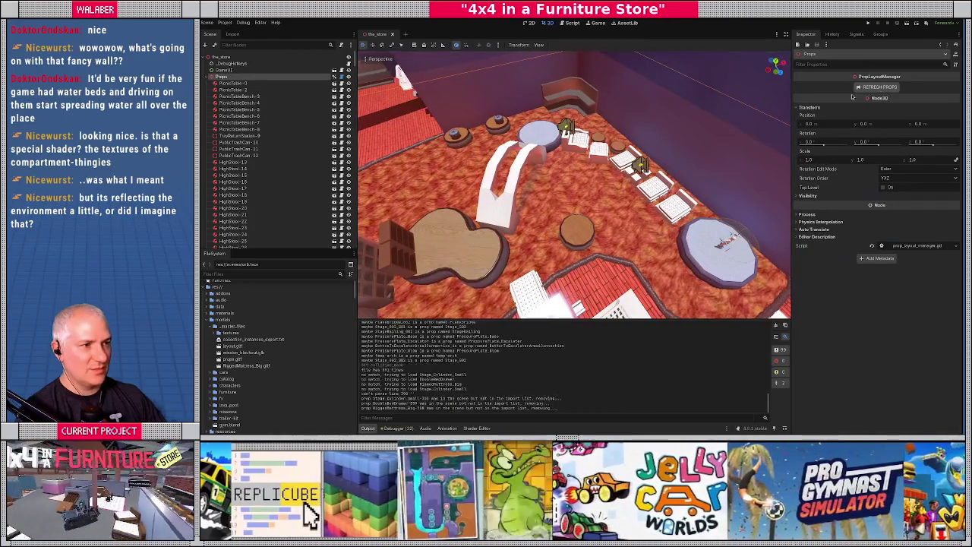
{"action": "scroll", "coordinate": [533, 171], "scroll_direction": "up", "scroll_amount": 3}
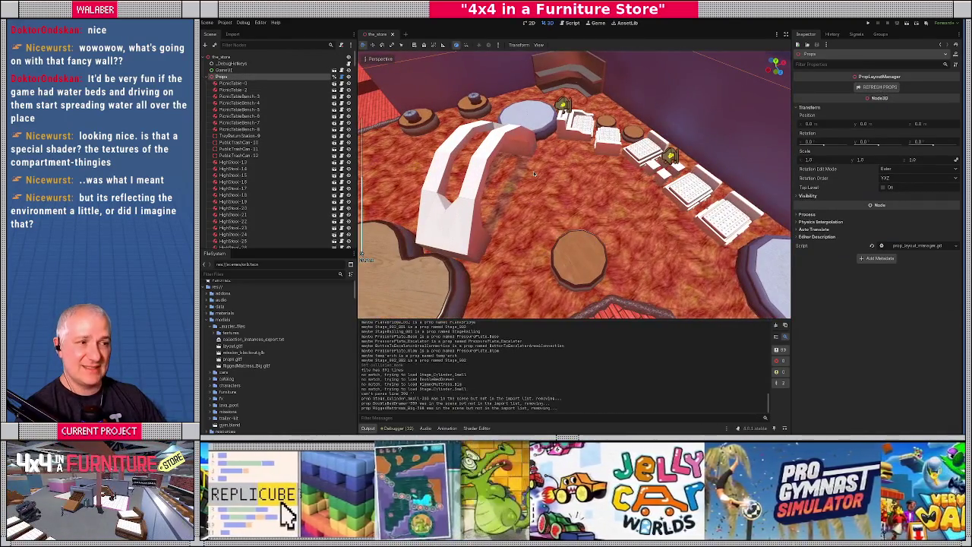
{"action": "key", "text": "ctrl+s"}
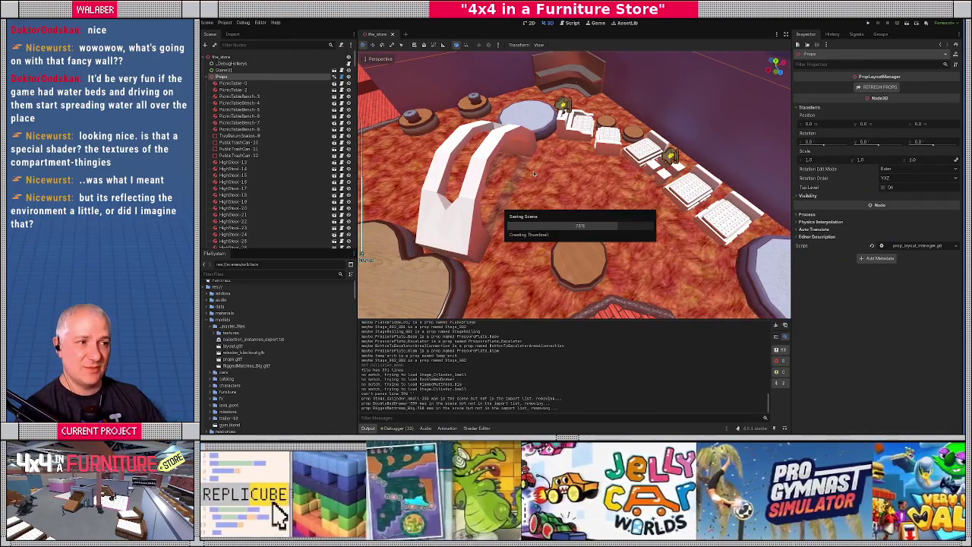
{"action": "key", "text": "F5"}
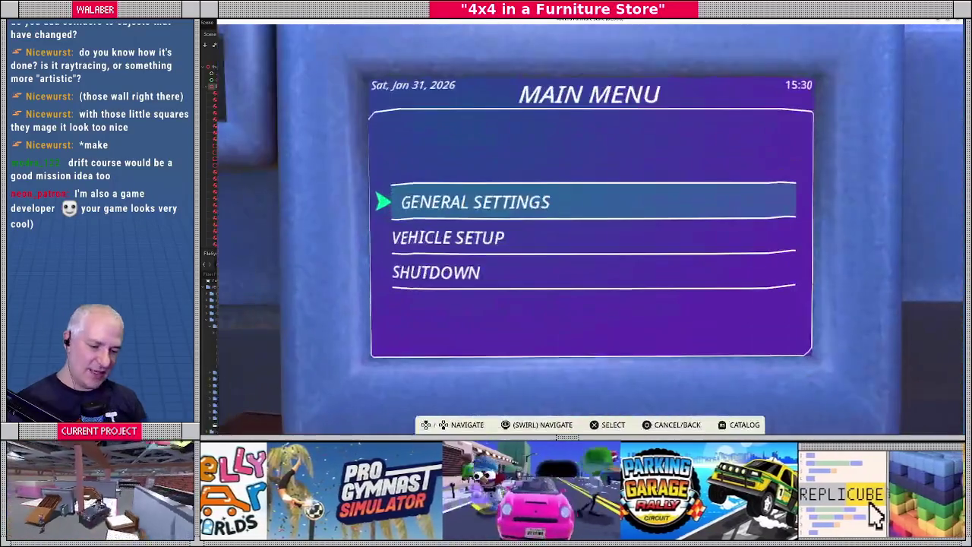
Stop the running game with F8 and return to Blender
{"action": "key", "text": "F8"}
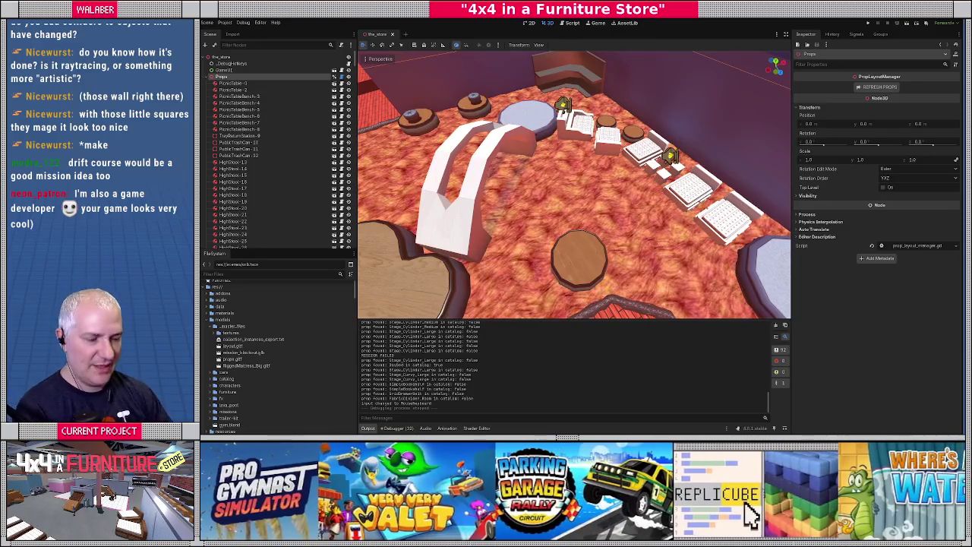
{"action": "key", "text": "alt+Tab"}
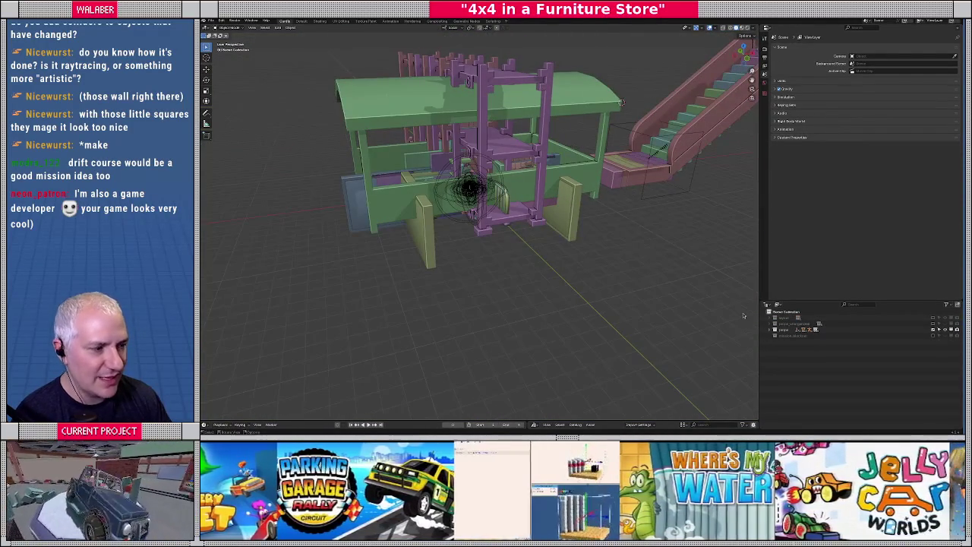
Show only the coffee table via the props collection's visibility menu and frame it
{"action": "left_click", "coordinate": [769, 329]}
{"action": "scroll", "coordinate": [817, 310], "scroll_direction": "down", "scroll_amount": 5}
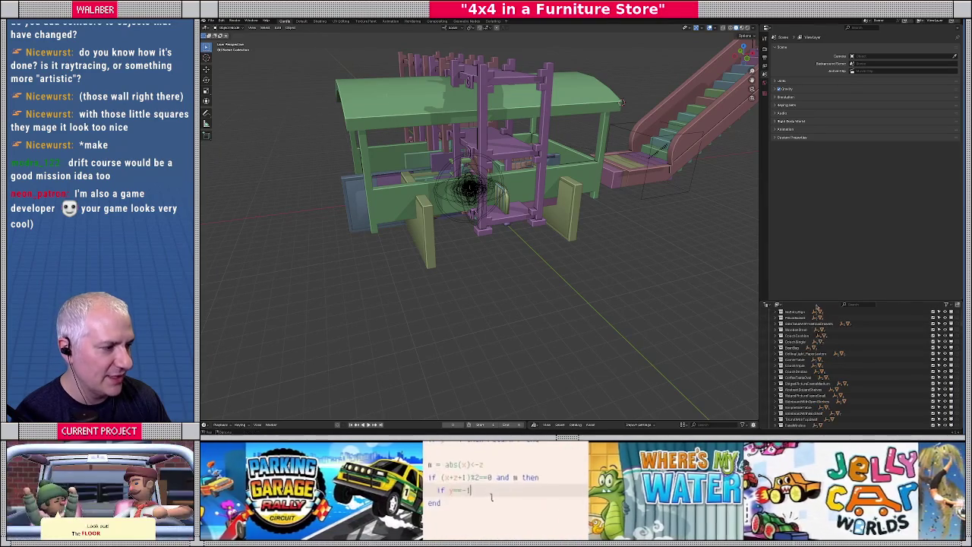
{"action": "left_click_drag", "start_coordinate": [814, 302], "coordinate": [814, 143]}
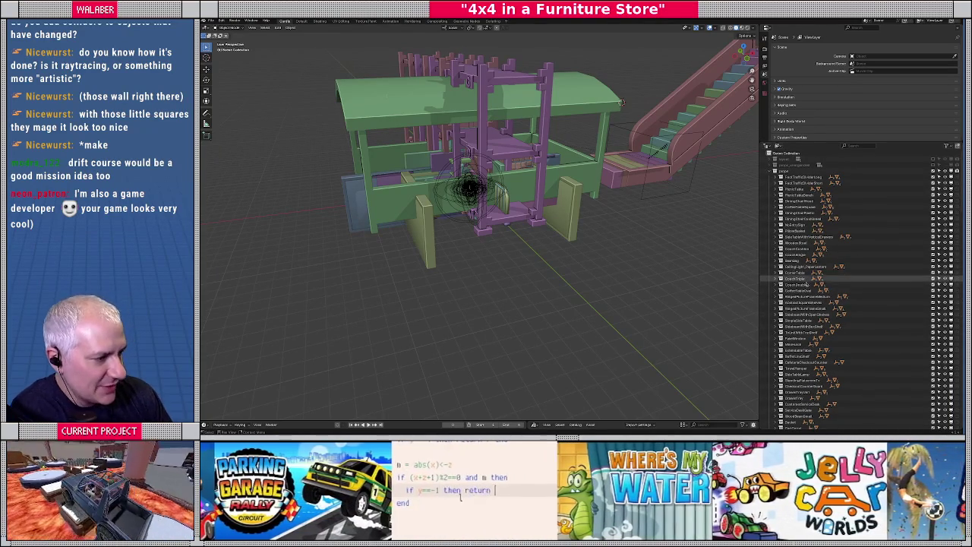
{"action": "right_click", "coordinate": [801, 292]}
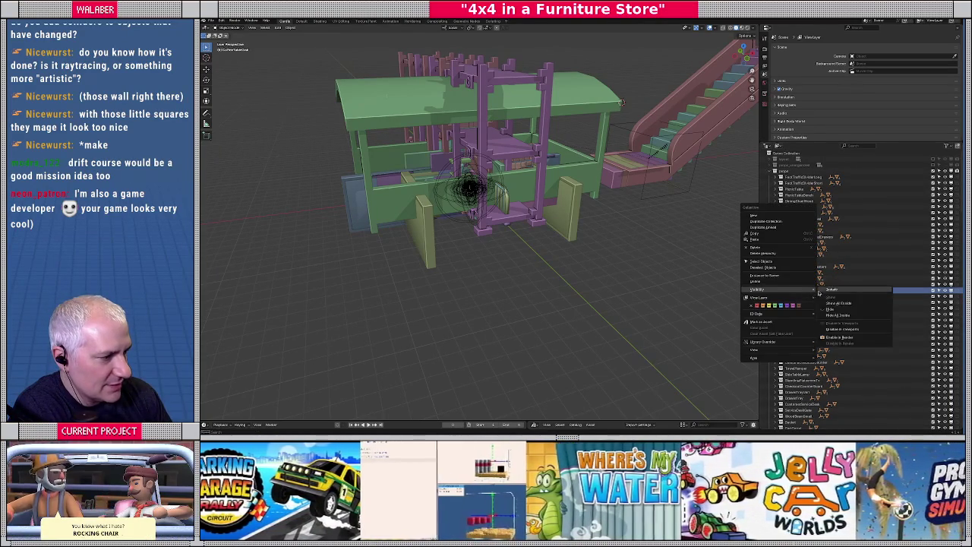
{"action": "left_click", "coordinate": [826, 290]}
{"action": "left_click", "coordinate": [470, 187]}
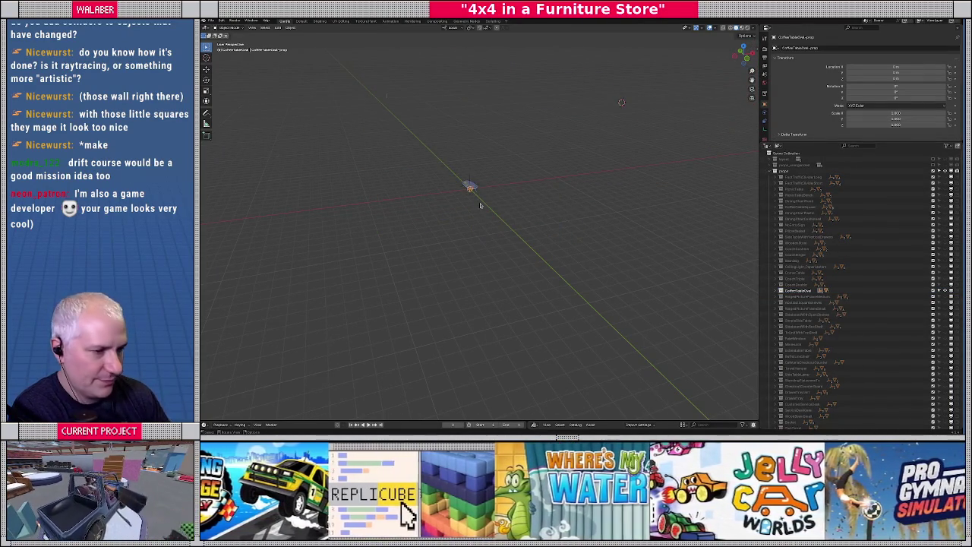
{"action": "key", "text": "KP_Decimal"}
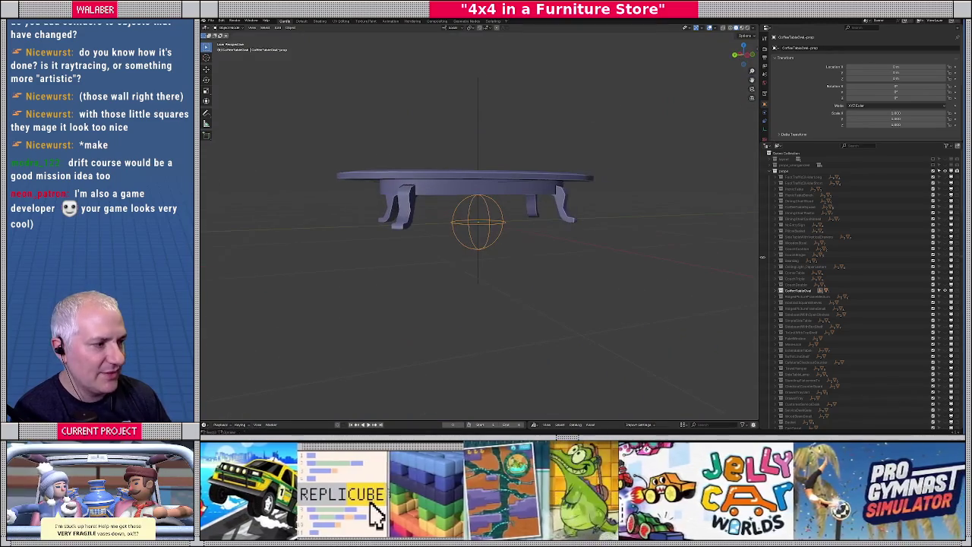
Expand the CoffeeTableOval empty's child colliders and custom properties
{"action": "left_click", "coordinate": [794, 177]}
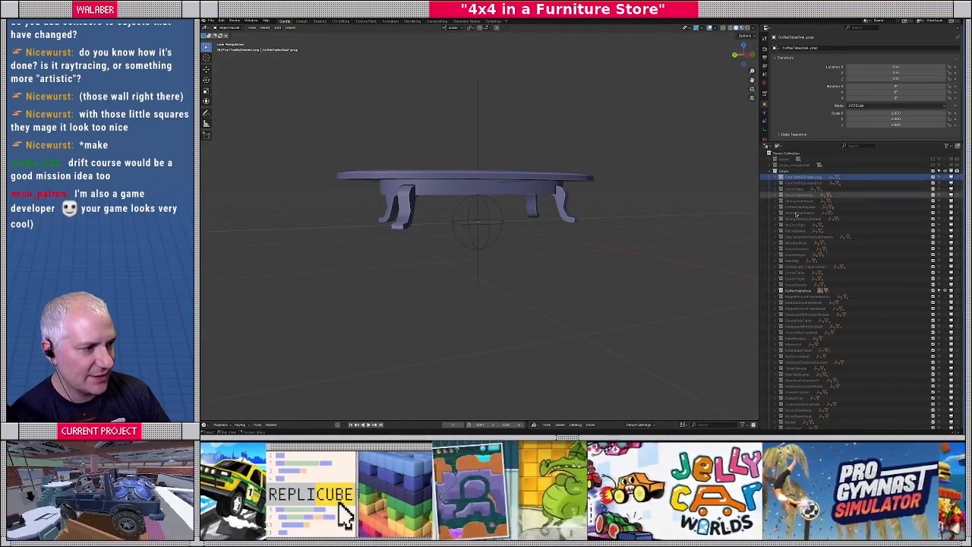
{"action": "left_click", "coordinate": [797, 298]}
{"action": "left_click", "coordinate": [780, 297]}
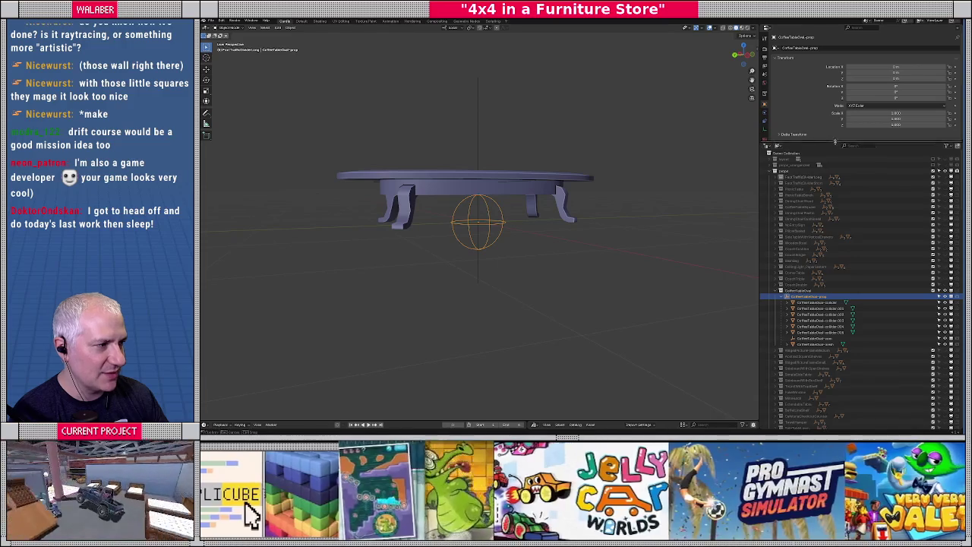
{"action": "left_click_drag", "start_coordinate": [835, 142], "coordinate": [835, 205]}
{"action": "mouse_move", "coordinate": [582, 265]}
{"action": "left_mouse_down"}
{"action": "mouse_move", "coordinate": [560, 267]}
{"action": "mouse_move", "coordinate": [740, 227]}
{"action": "left_mouse_up"}
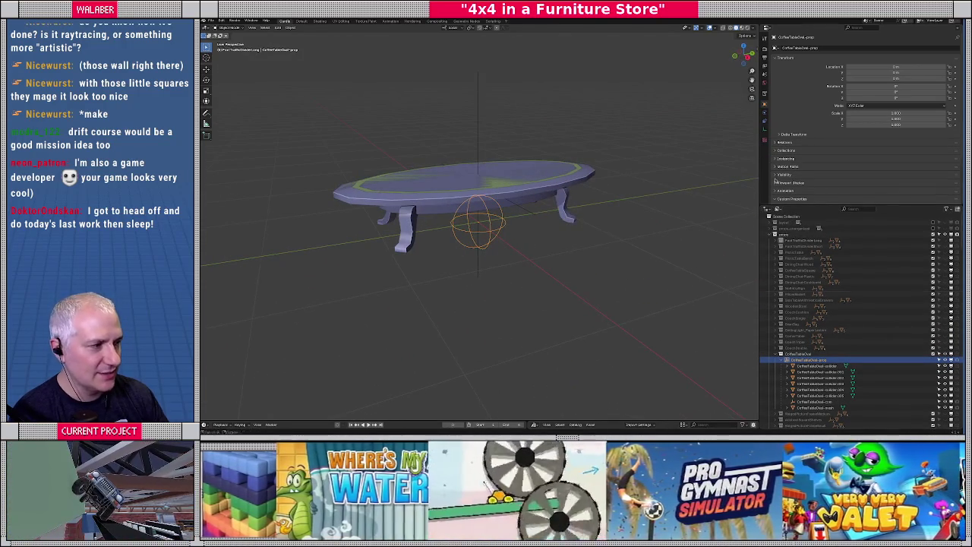
{"action": "scroll", "coordinate": [835, 152], "scroll_direction": "down", "scroll_amount": 2}
{"action": "left_click", "coordinate": [792, 155]}
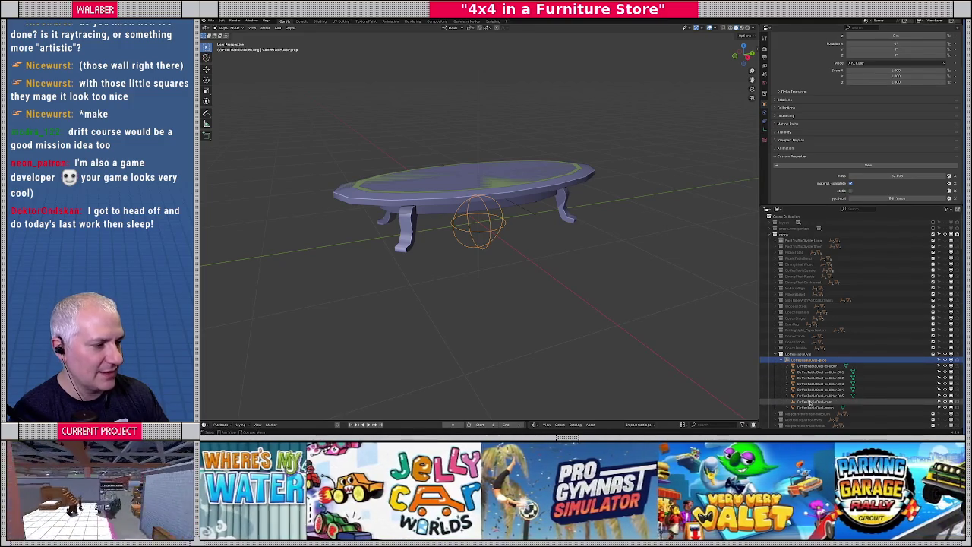
Lift the table mesh and table-top collider along Z, cancelling each, to check alignment
{"action": "left_click", "coordinate": [816, 407]}
{"action": "key", "text": "g"}
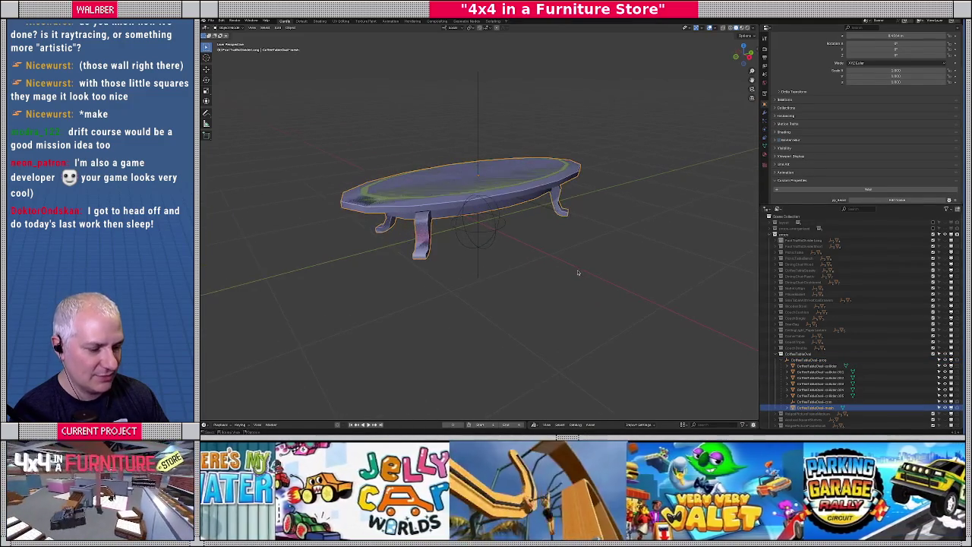
{"action": "key", "text": "z"}
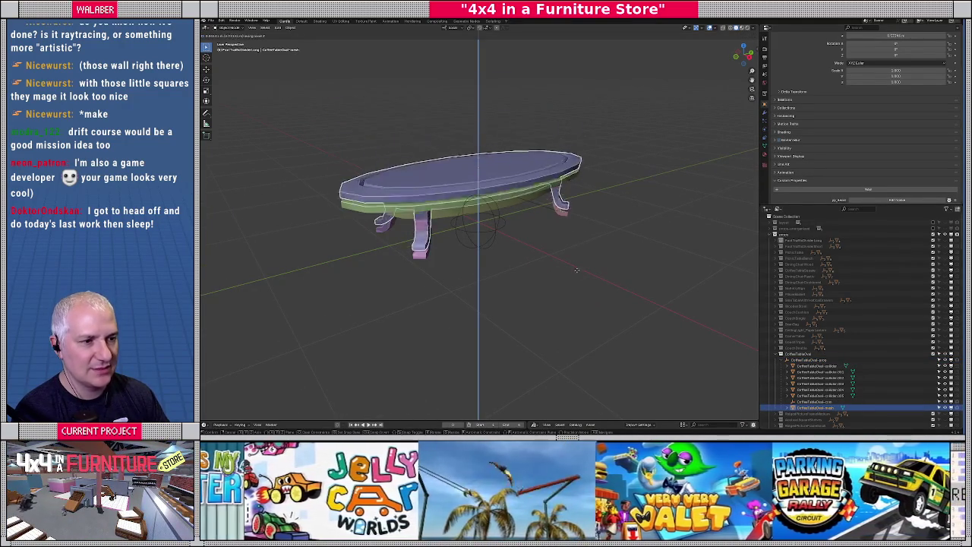
{"action": "key", "text": "Escape"}
{"action": "left_click", "coordinate": [816, 365]}
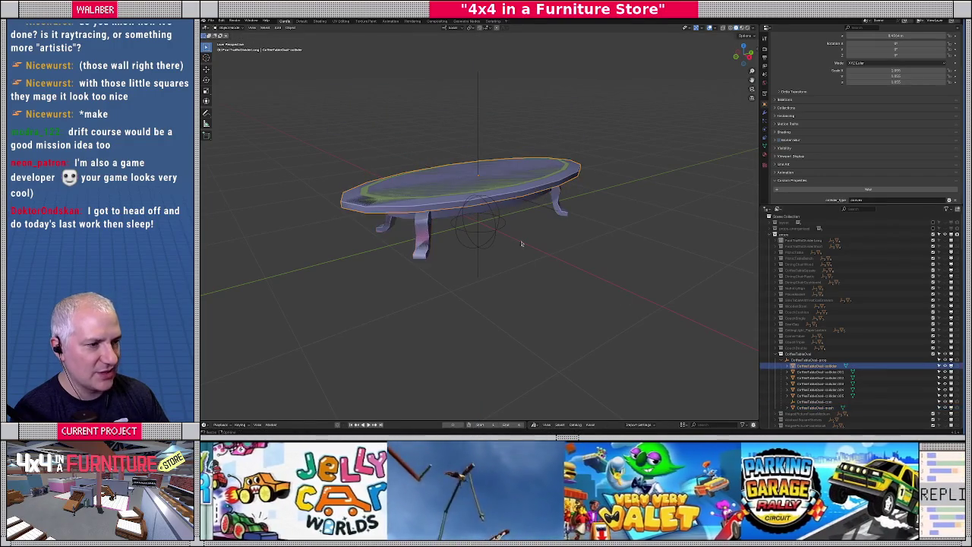
{"action": "left_click_drag", "start_coordinate": [498, 238], "coordinate": [556, 257]}
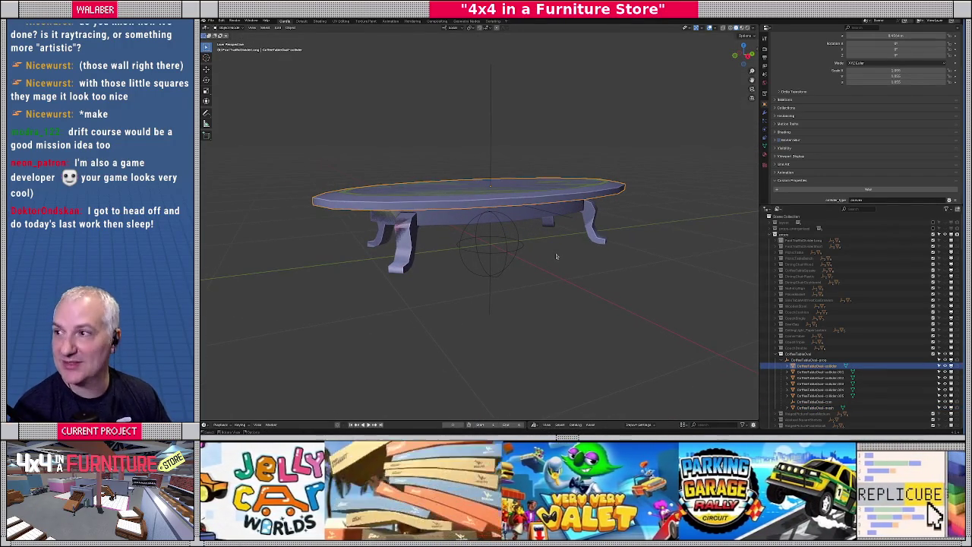
{"action": "key", "text": "g"}
{"action": "key", "text": "z"}
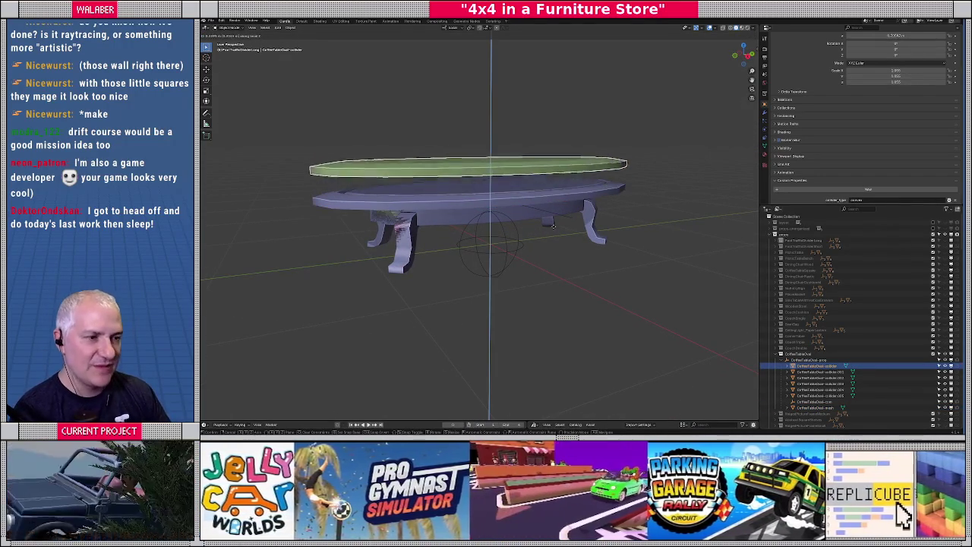
{"action": "key", "text": "Escape"}
Check the small under-table collider the same way, then collapse the coffee table hierarchy
{"action": "left_click", "coordinate": [548, 214]}
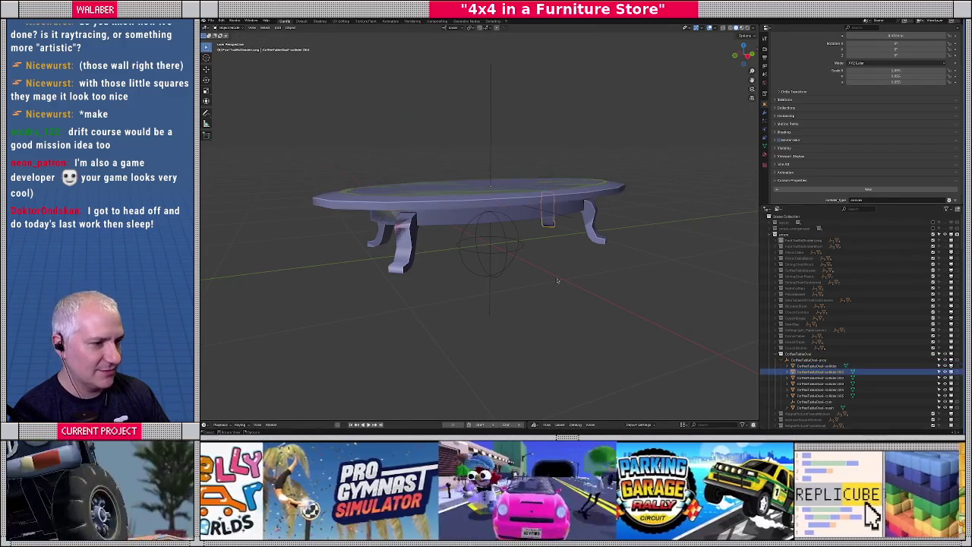
{"action": "key", "text": "g"}
{"action": "key", "text": "z"}
{"action": "key", "text": "Escape"}
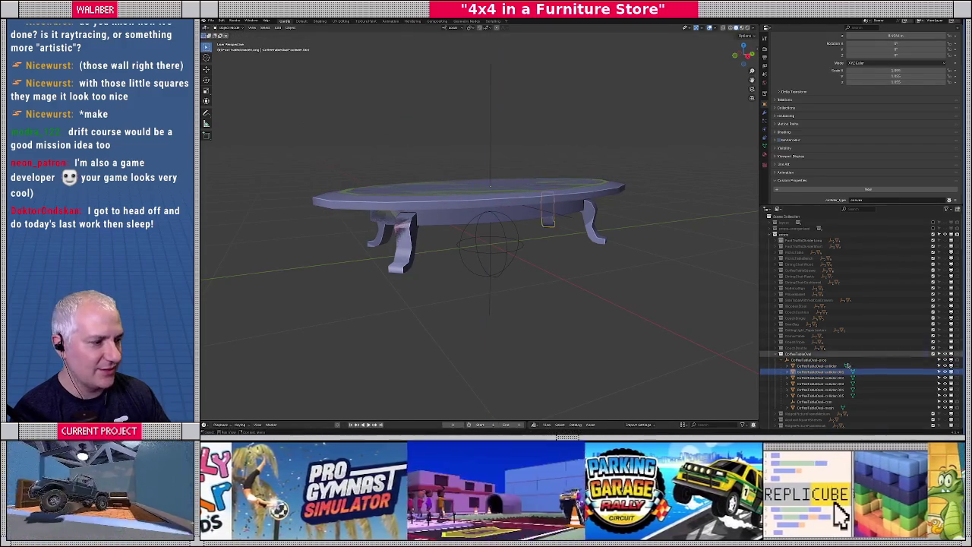
{"action": "key", "text": "Down"}
{"action": "key", "text": "Down"}
{"action": "key", "text": "Down"}
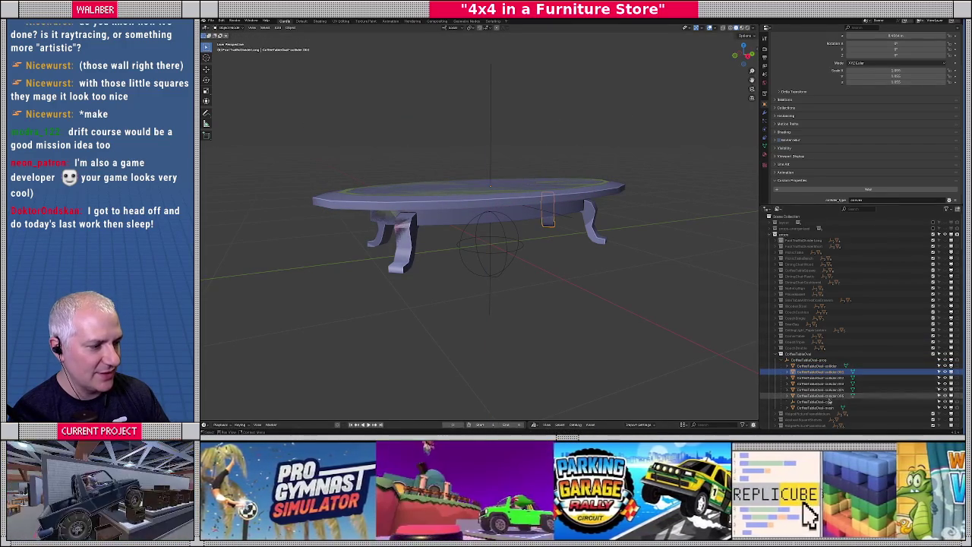
{"action": "mouse_move", "coordinate": [522, 275]}
{"action": "left_mouse_down"}
{"action": "mouse_move", "coordinate": [557, 239]}
{"action": "mouse_move", "coordinate": [623, 280]}
{"action": "mouse_move", "coordinate": [752, 334]}
{"action": "left_mouse_up"}
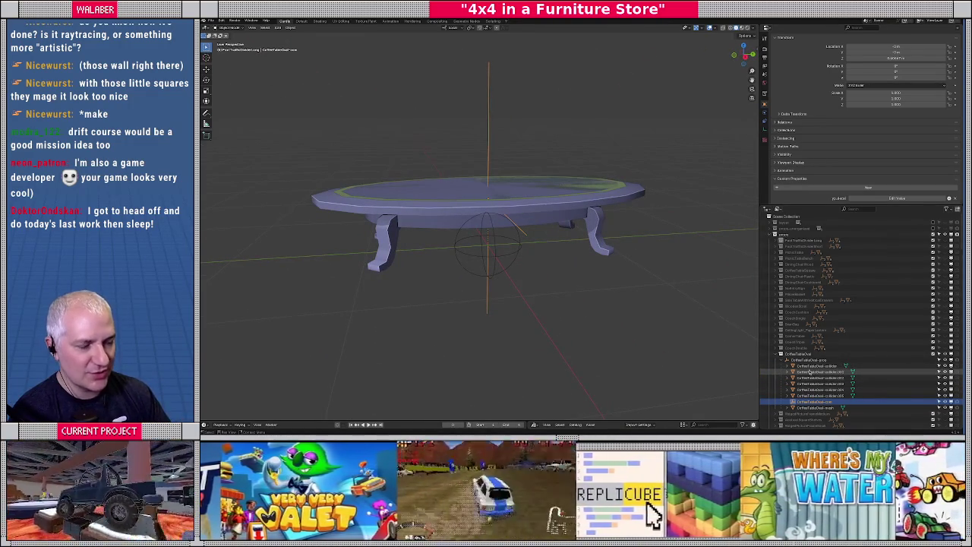
{"action": "left_click", "coordinate": [780, 354]}
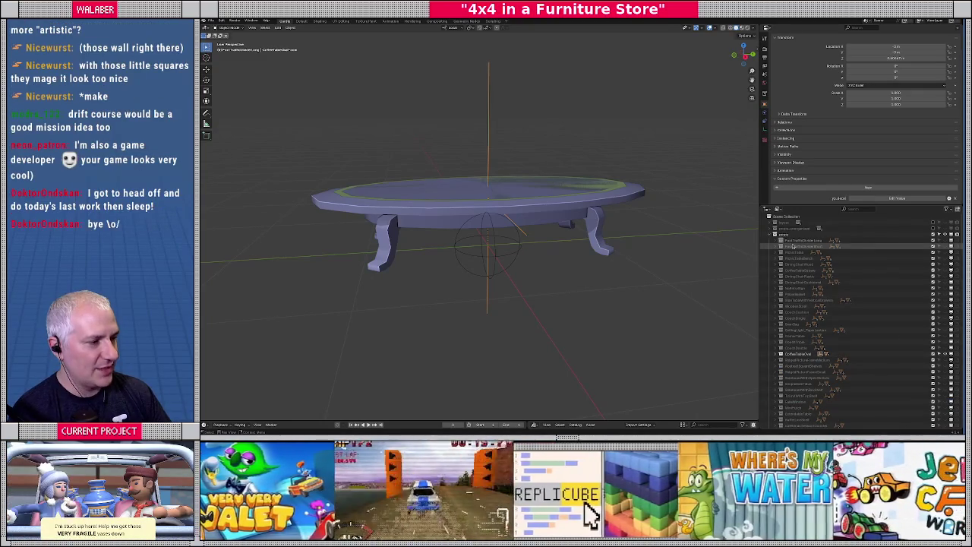
Leave local view, then start a glTF export to props.glb and cancel it
{"action": "key", "text": "KP_Divide"}
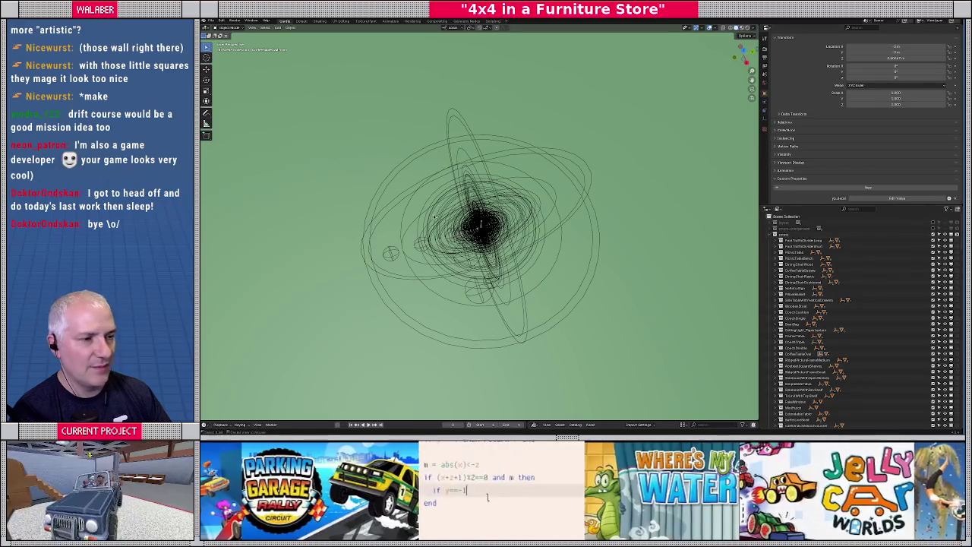
{"action": "left_click", "coordinate": [785, 235]}
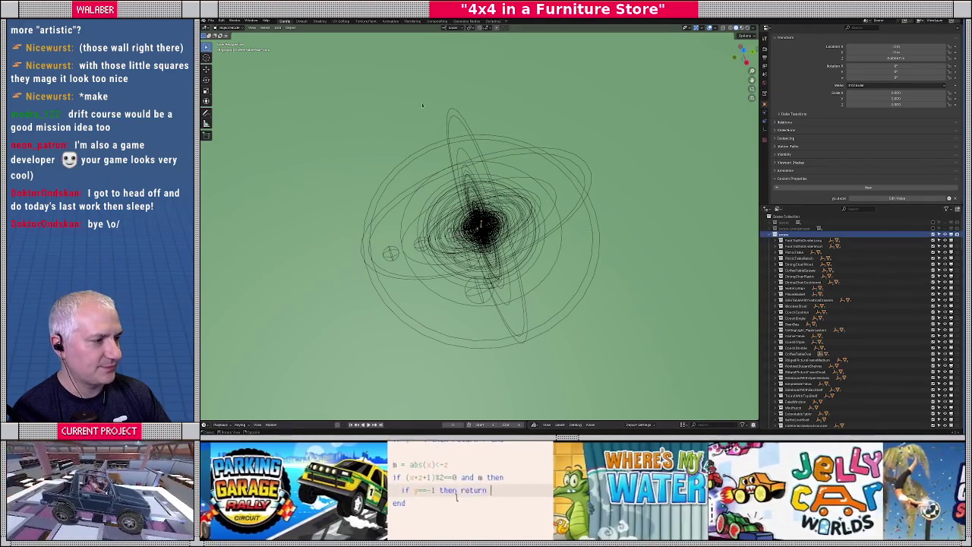
{"action": "left_click", "coordinate": [211, 21]}
{"action": "mouse_move", "coordinate": [232, 112]}
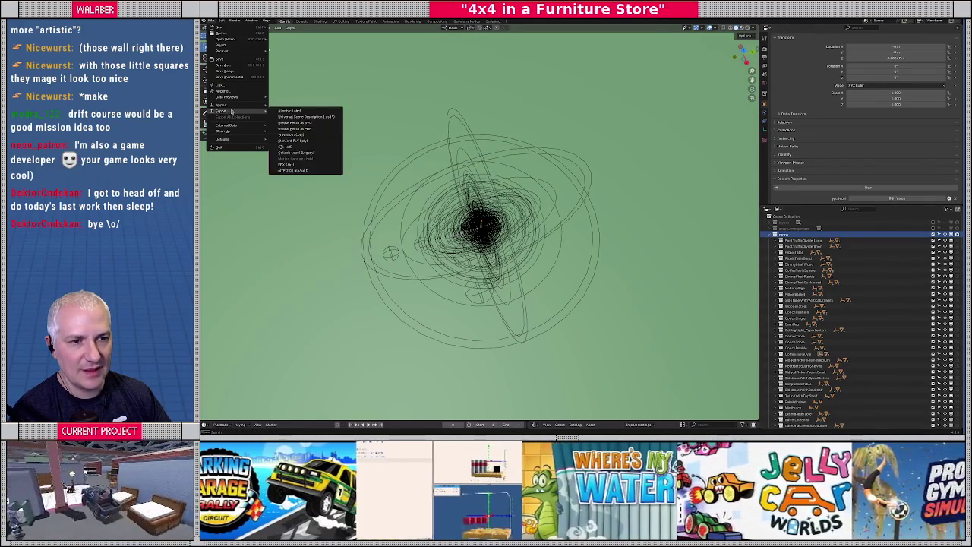
{"action": "left_click", "coordinate": [303, 170]}
{"action": "left_click", "coordinate": [482, 114]}
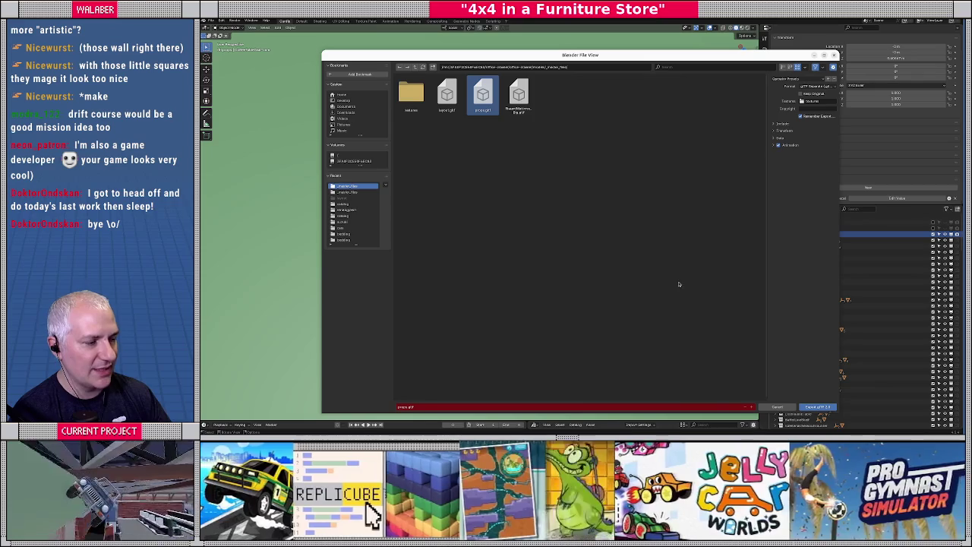
{"action": "left_click", "coordinate": [778, 407]}
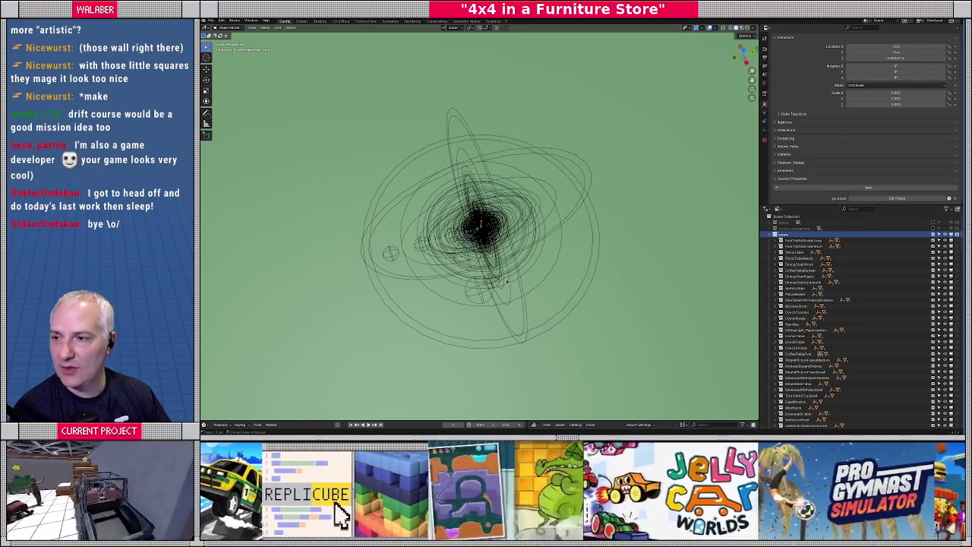
{"action": "key", "text": "alt+Tab"}
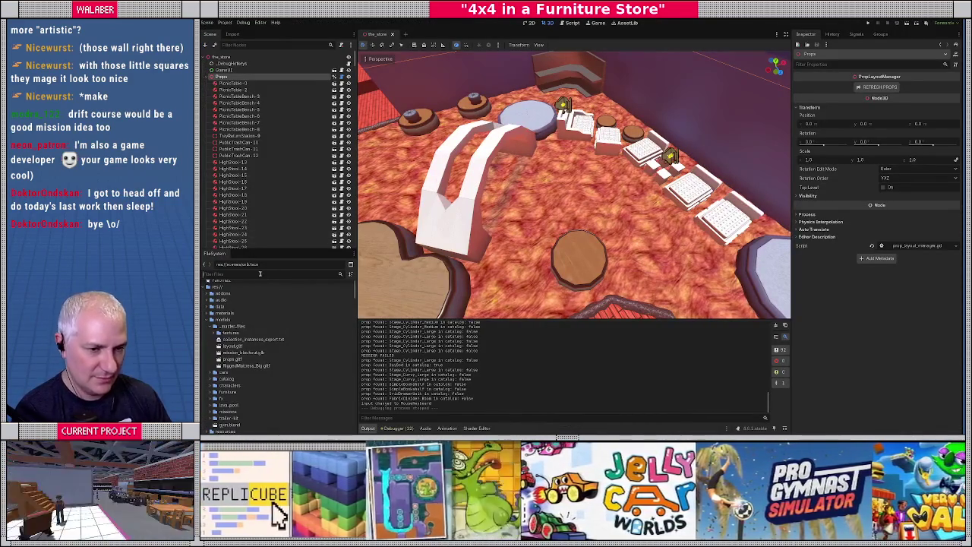
Filter the files for 'props', preview props.glb in Advanced Import Settings, then close it
{"action": "left_click", "coordinate": [260, 274]}
{"action": "type", "text": "props"}
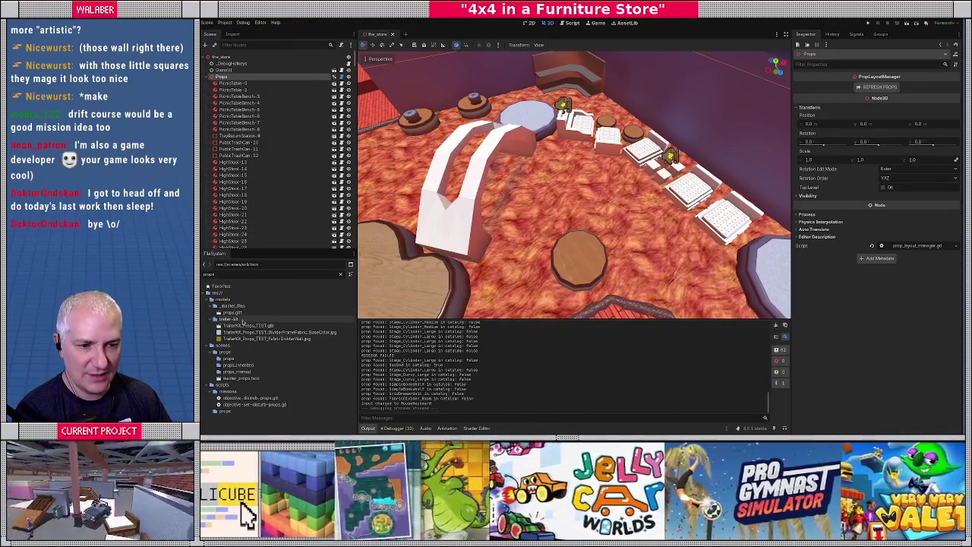
{"action": "double_click", "coordinate": [232, 312]}
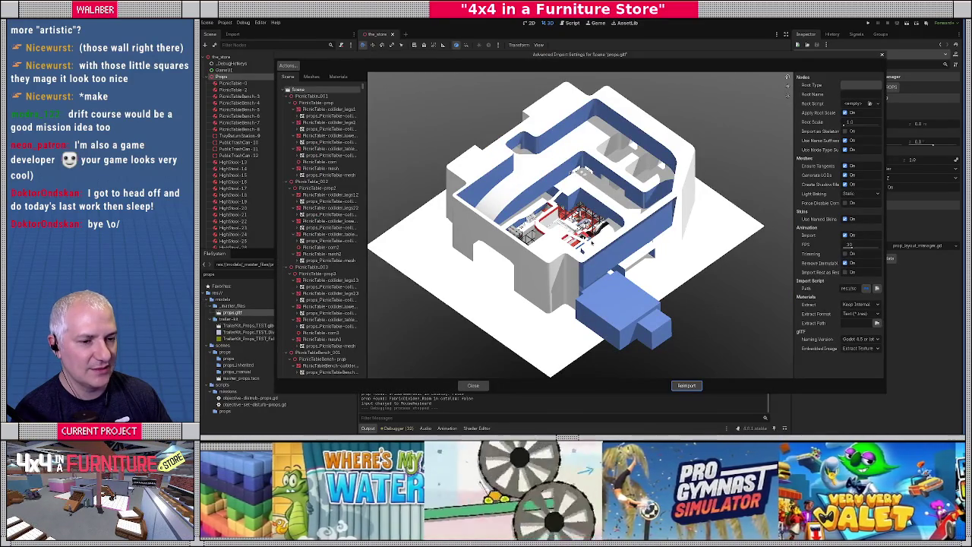
{"action": "mouse_move", "coordinate": [580, 249]}
{"action": "left_mouse_down"}
{"action": "mouse_move", "coordinate": [559, 210]}
{"action": "mouse_move", "coordinate": [535, 292]}
{"action": "left_mouse_up"}
{"action": "left_click", "coordinate": [473, 385]}
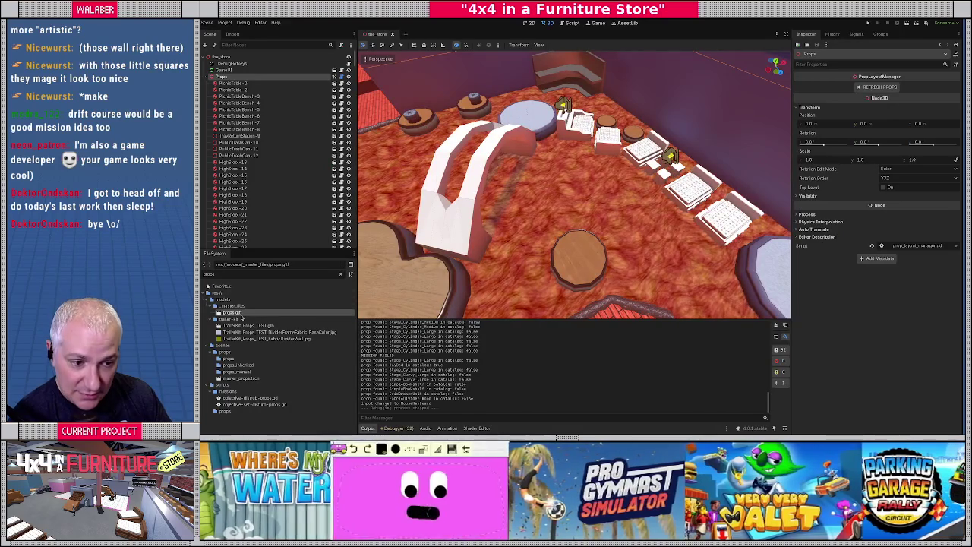
Clear the file filter, close the import settings window, and return to Blender
{"action": "left_click", "coordinate": [340, 274]}
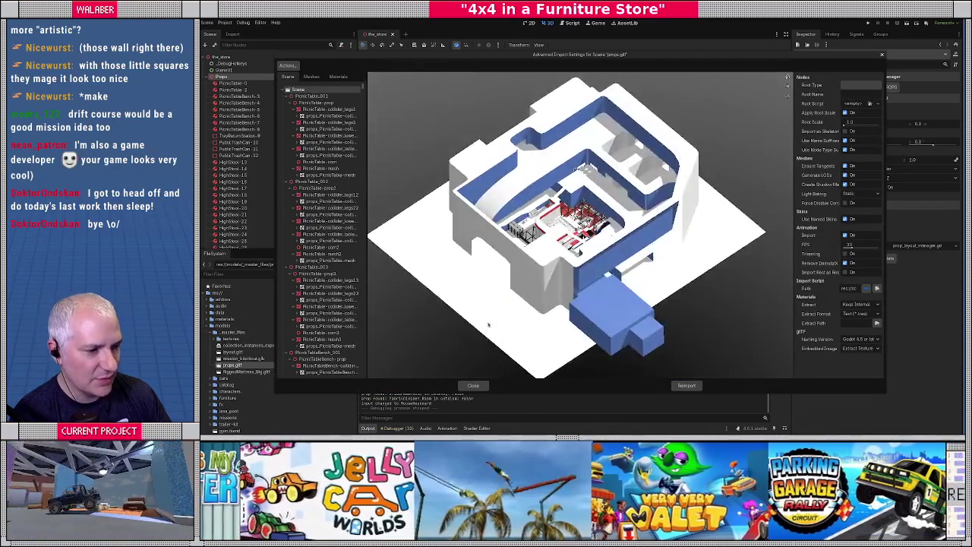
{"action": "left_click", "coordinate": [473, 385]}
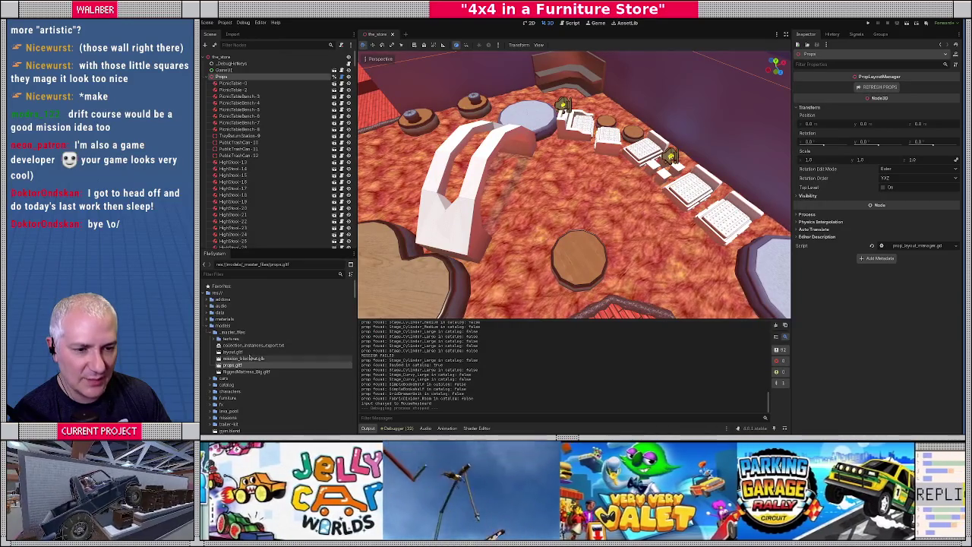
{"action": "key", "text": "alt+Tab"}
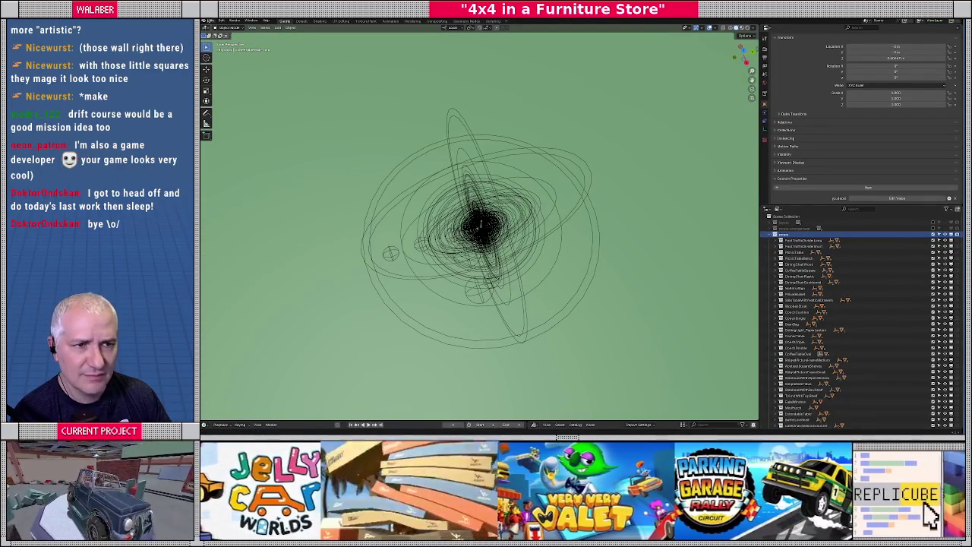
Export the props from Blender as glTF 2.0 to props.gltf, then return to Godot
{"action": "left_click", "coordinate": [209, 22]}
{"action": "mouse_move", "coordinate": [222, 111]}
{"action": "left_click", "coordinate": [304, 171]}
{"action": "left_click", "coordinate": [482, 95]}
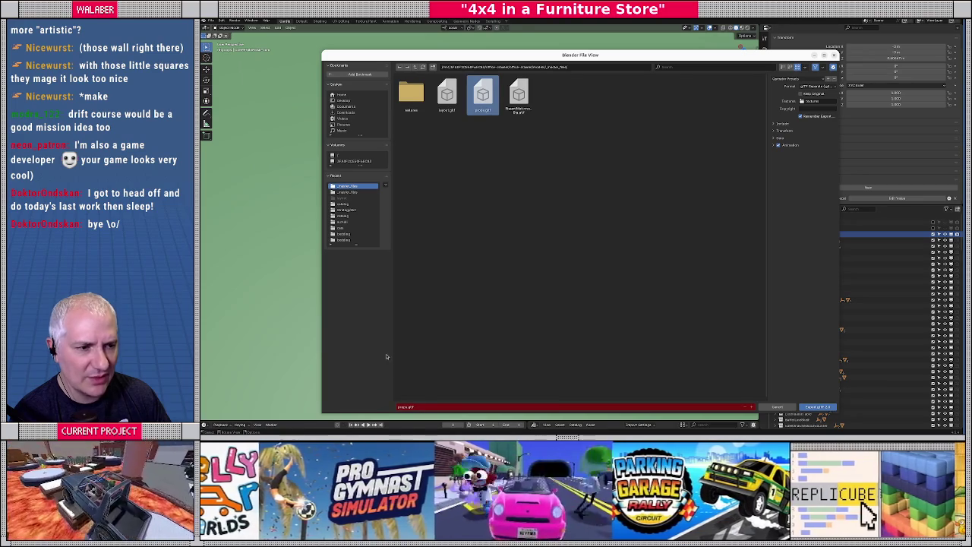
{"action": "left_click", "coordinate": [816, 407]}
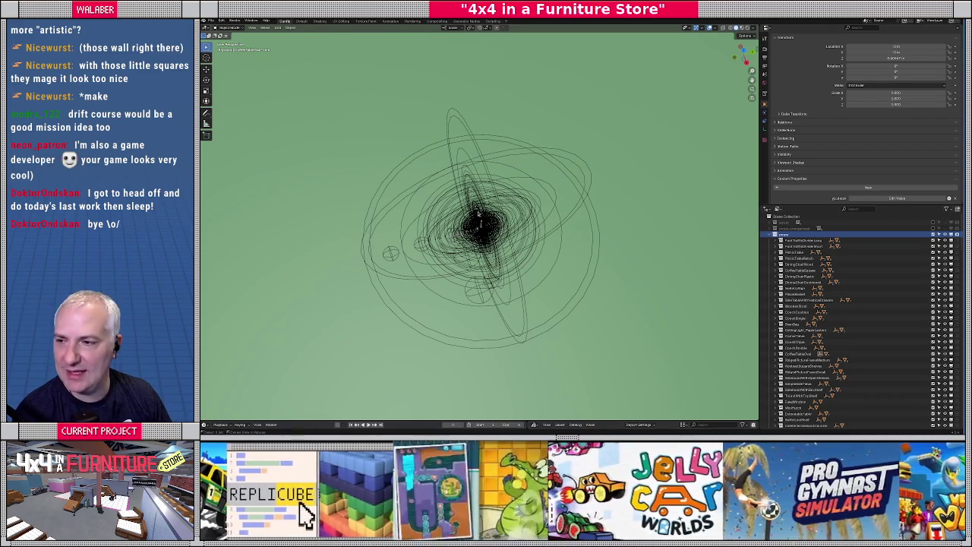
{"action": "key", "text": "alt+Tab"}
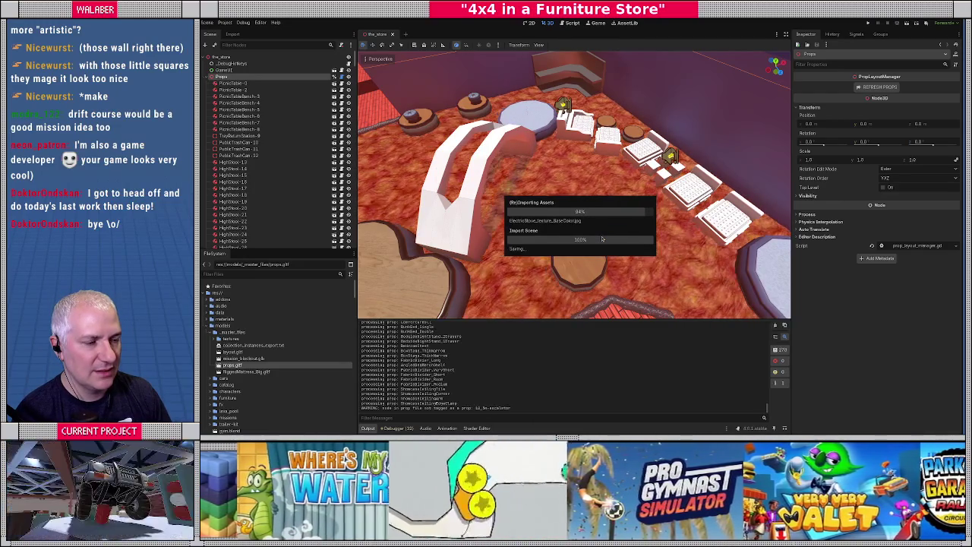
Preview props.gltf in Advanced Import Settings, orbiting the imported models, then close it
{"action": "double_click", "coordinate": [234, 366]}
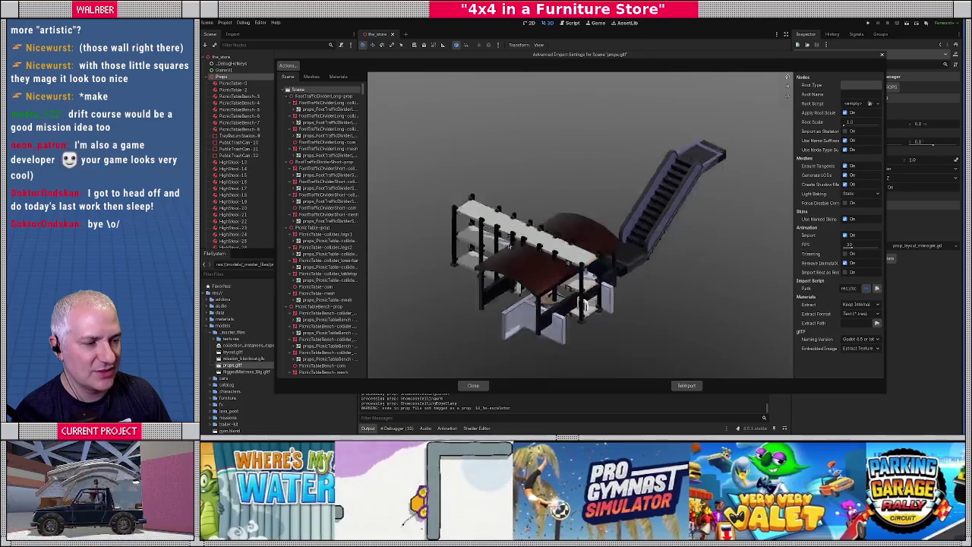
{"action": "mouse_move", "coordinate": [509, 247]}
{"action": "left_mouse_down"}
{"action": "mouse_move", "coordinate": [532, 198]}
{"action": "mouse_move", "coordinate": [577, 243]}
{"action": "mouse_move", "coordinate": [479, 357]}
{"action": "left_mouse_up"}
{"action": "left_click", "coordinate": [472, 387]}
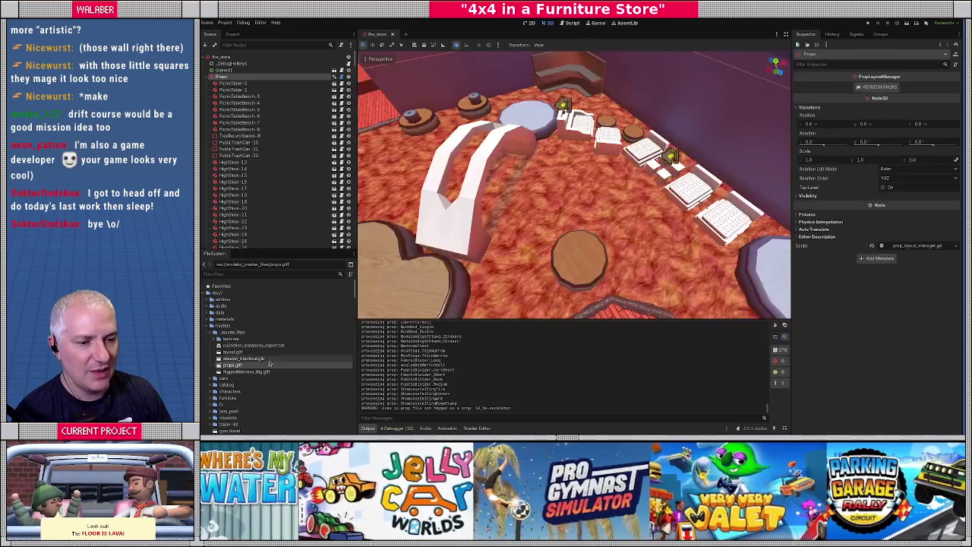
Reopen props.gltf's import settings to read its Import Script path, then switch to the Script editor
{"action": "double_click", "coordinate": [232, 365]}
{"action": "left_click_drag", "start_coordinate": [795, 267], "coordinate": [639, 267]}
{"action": "left_click_drag", "start_coordinate": [767, 288], "coordinate": [858, 288]}
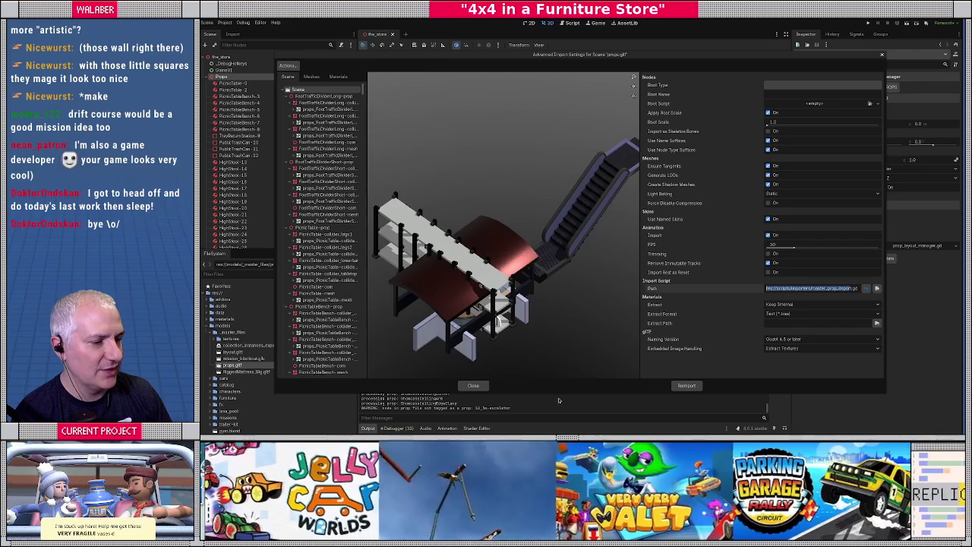
{"action": "left_click", "coordinate": [472, 387]}
{"action": "key", "text": "ctrl+F3"}
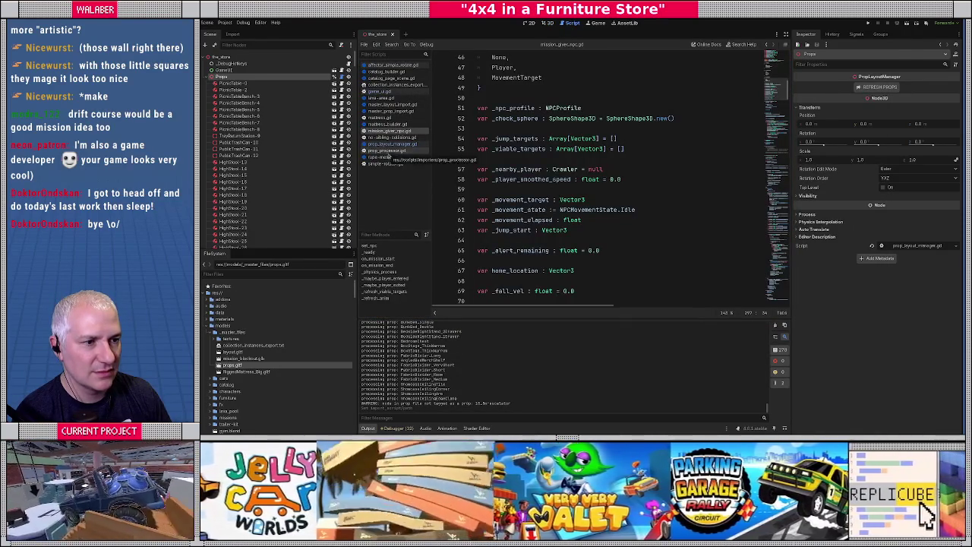
Quick-open master_prop_import.gd and expand the script editor to fill the window
{"action": "left_click", "coordinate": [541, 179]}
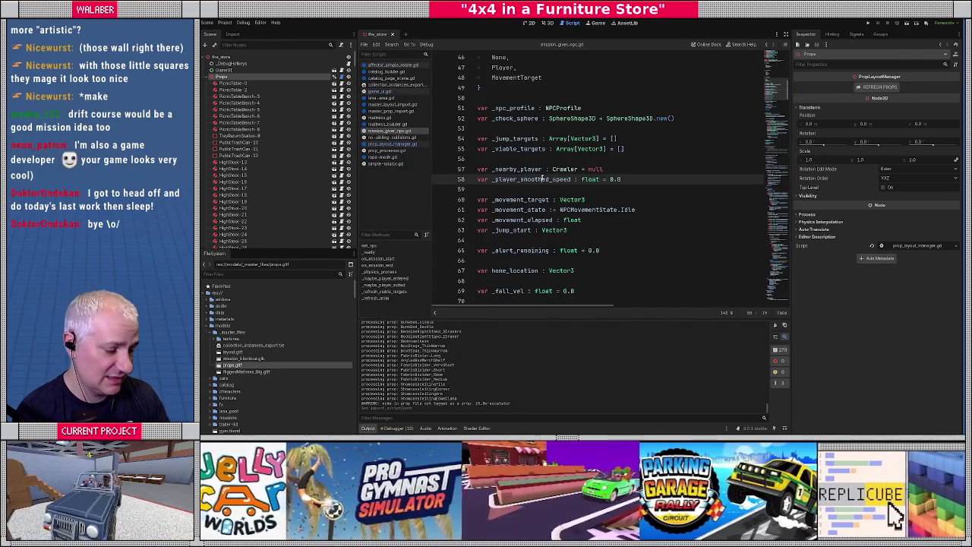
{"action": "key", "text": "ctrl+alt+o"}
{"action": "type", "text": "mast"}
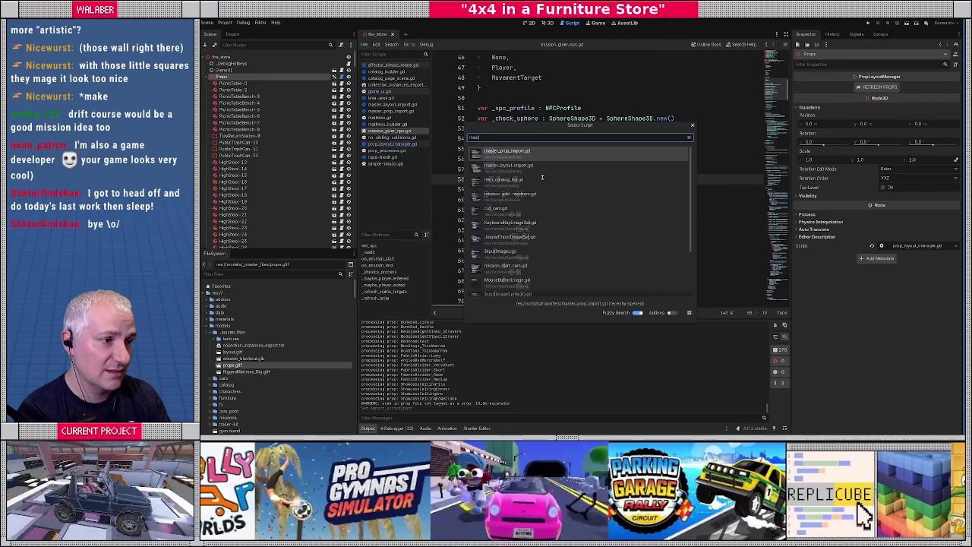
{"action": "key", "text": "Return"}
{"action": "left_click", "coordinate": [786, 35]}
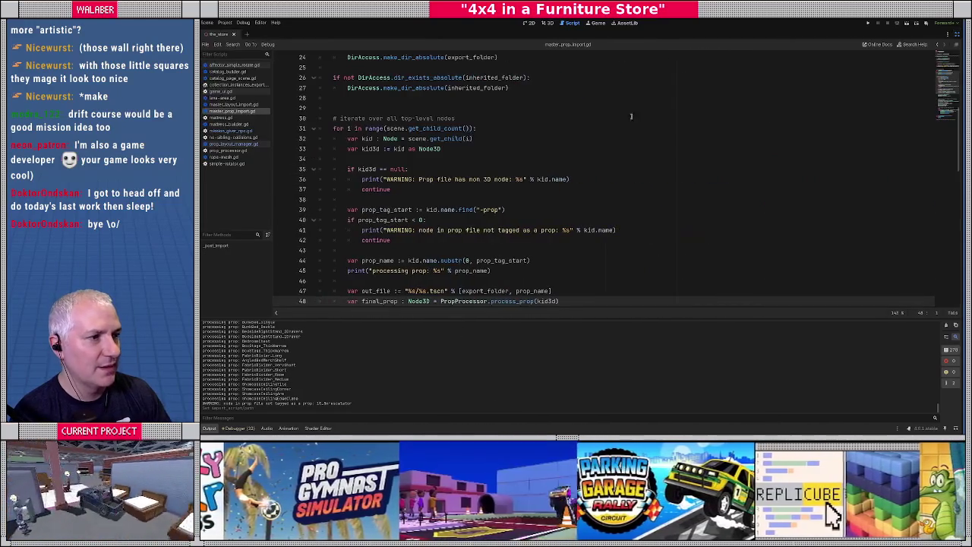
Review the EditorScenePostImport base class and the _post_import function body and its scene parameter
{"action": "scroll", "coordinate": [616, 125], "scroll_direction": "up", "scroll_amount": 8}
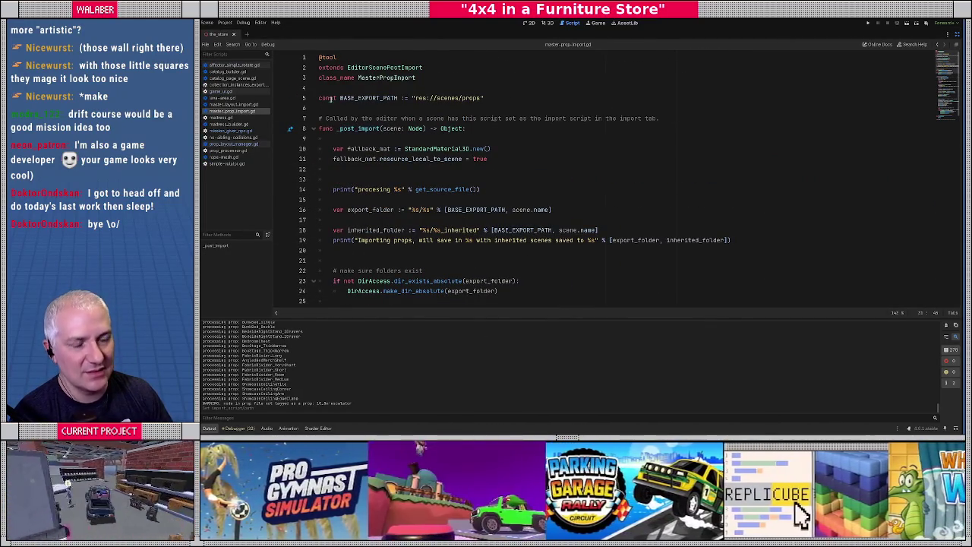
{"action": "left_click_drag", "start_coordinate": [346, 68], "coordinate": [440, 69]}
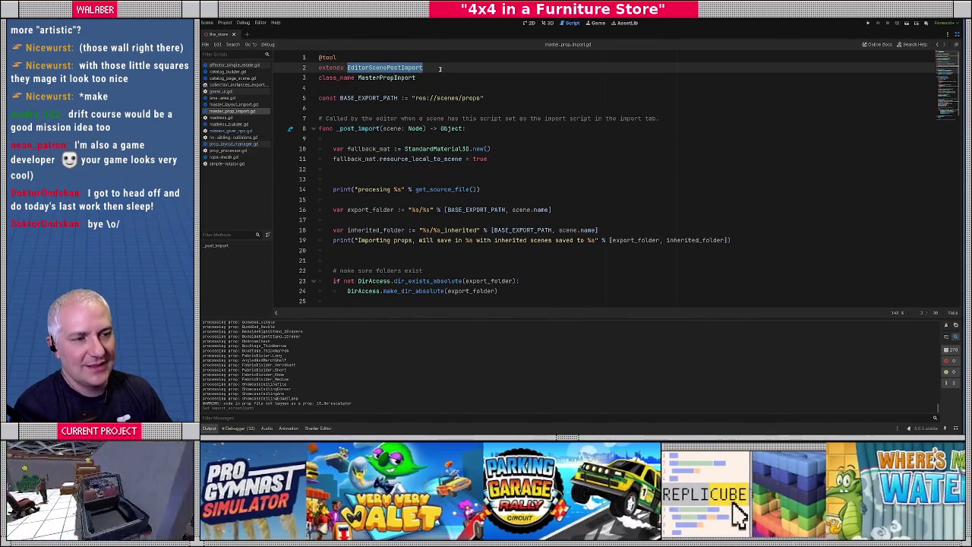
{"action": "left_click_drag", "start_coordinate": [339, 128], "coordinate": [469, 129]}
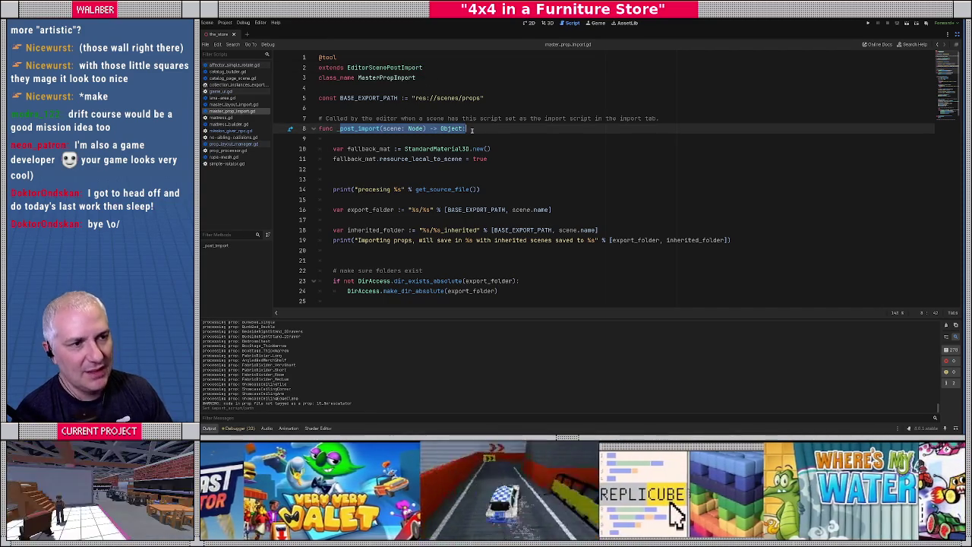
{"action": "left_click_drag", "start_coordinate": [350, 145], "coordinate": [357, 249]}
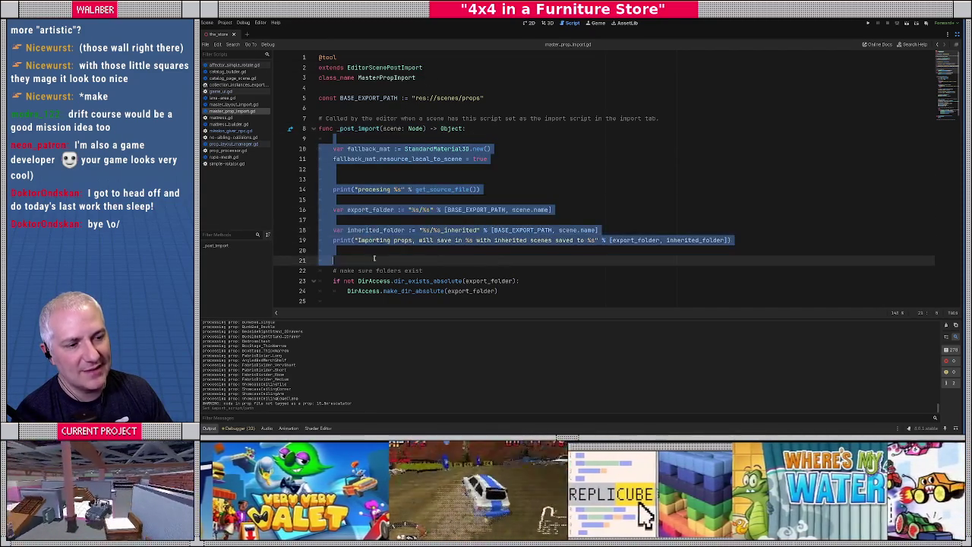
{"action": "left_click", "coordinate": [357, 250]}
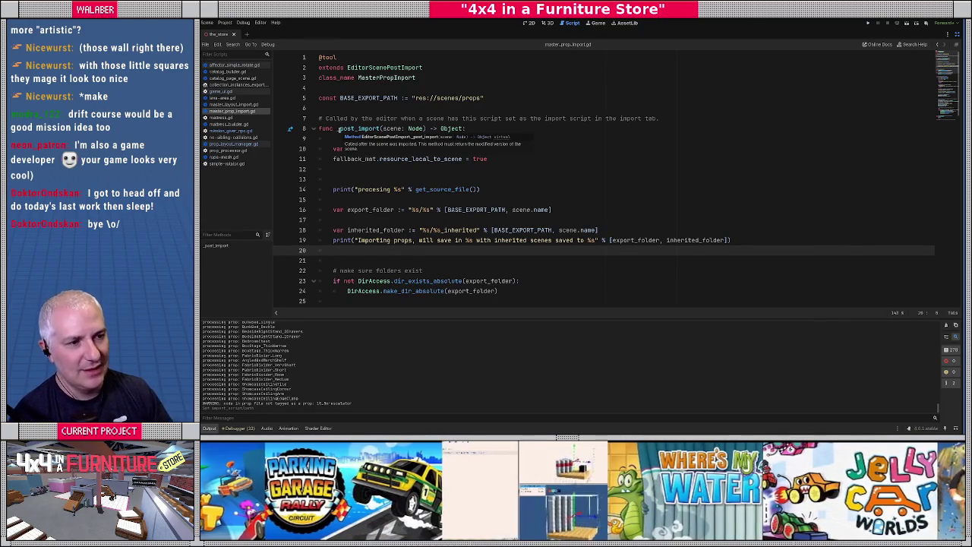
{"action": "left_click", "coordinate": [402, 128]}
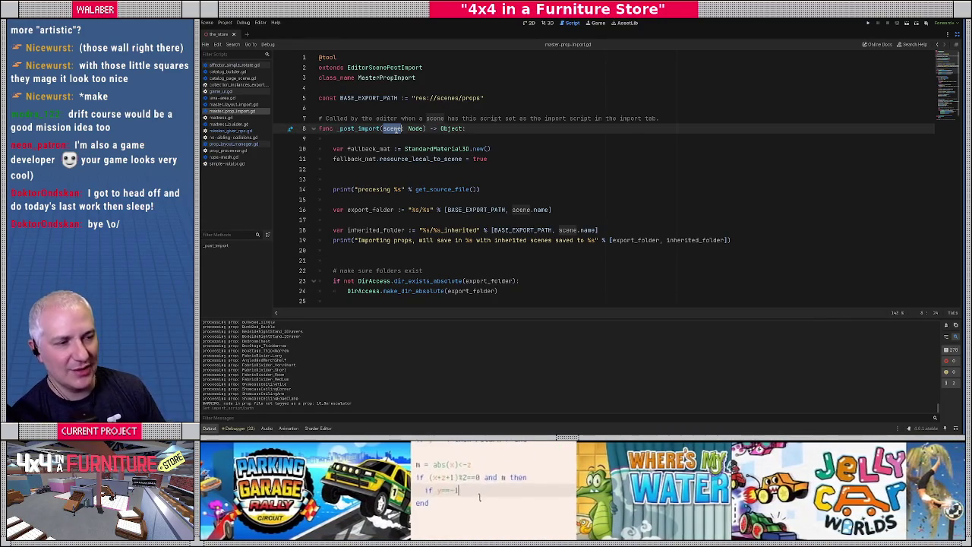
{"action": "left_click", "coordinate": [331, 167]}
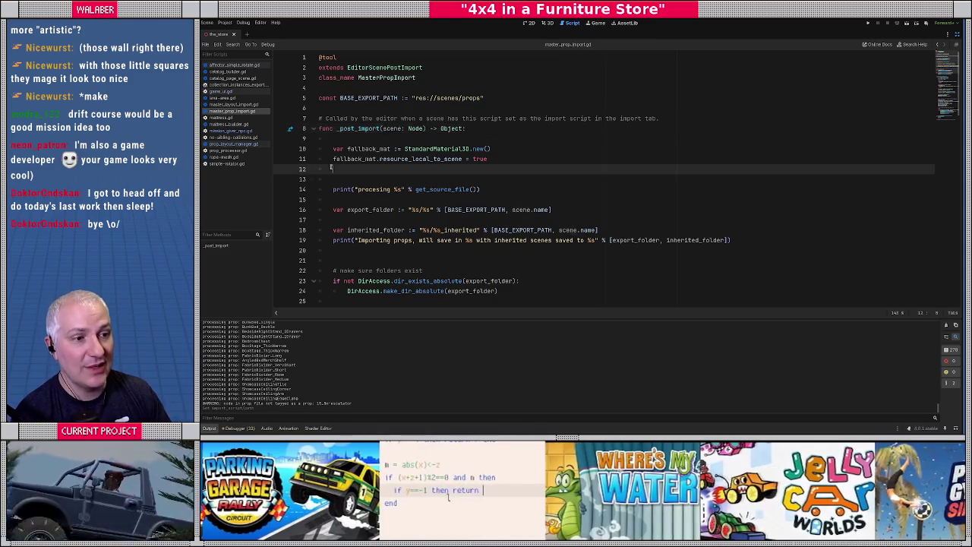
{"action": "scroll", "coordinate": [332, 167], "scroll_direction": "down", "scroll_amount": 2}
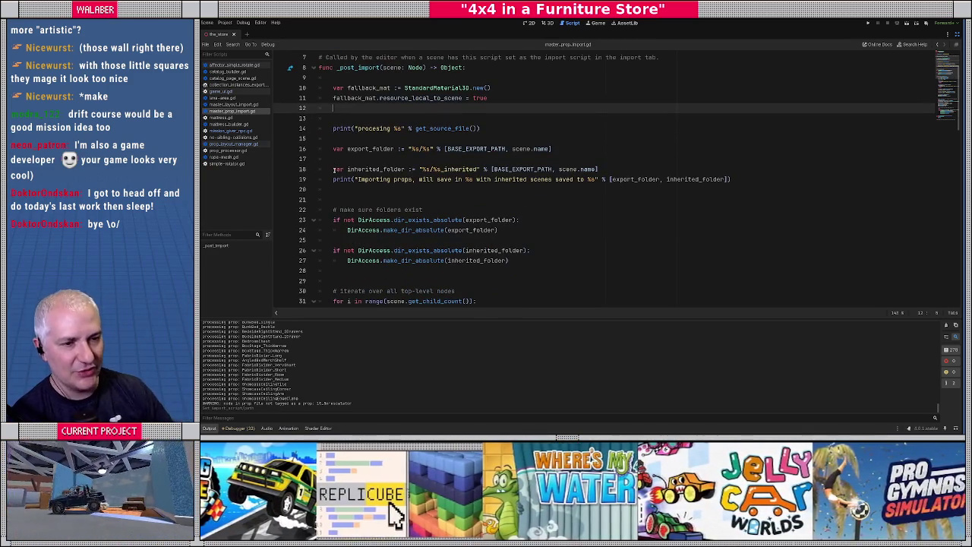
{"action": "scroll", "coordinate": [371, 181], "scroll_direction": "down", "scroll_amount": 5}
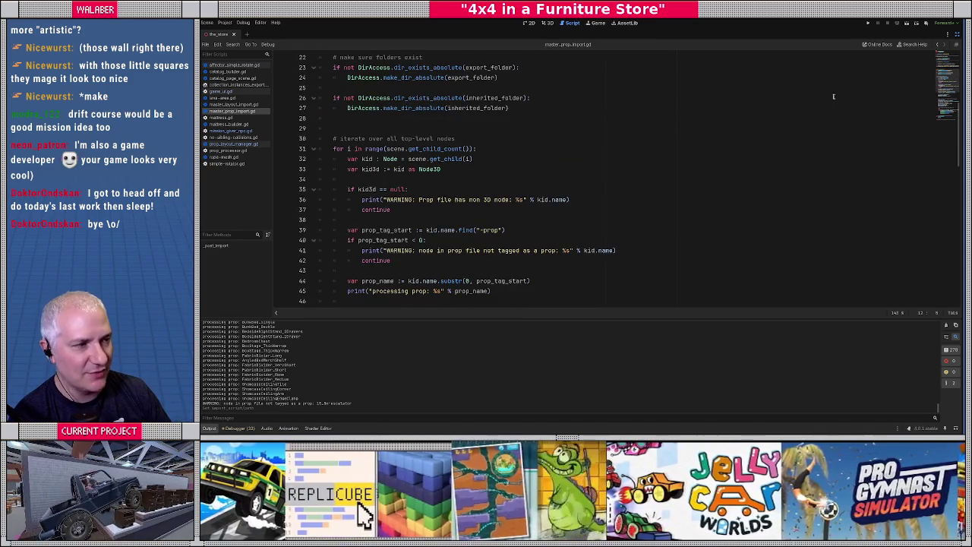
Restore the docks and browse the FileSystem to open the CoffeeTableSquare prop scene
{"action": "left_click", "coordinate": [956, 36]}
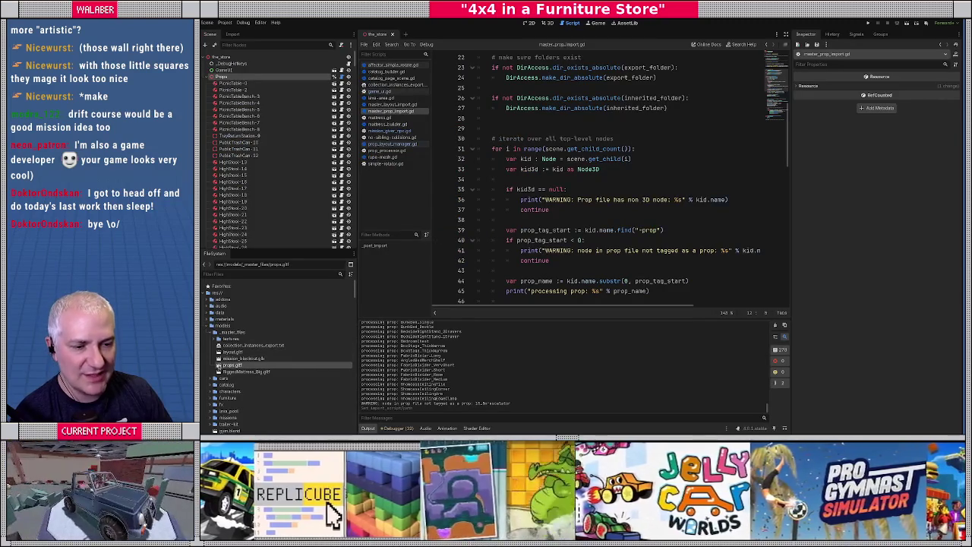
{"action": "left_click", "coordinate": [222, 325]}
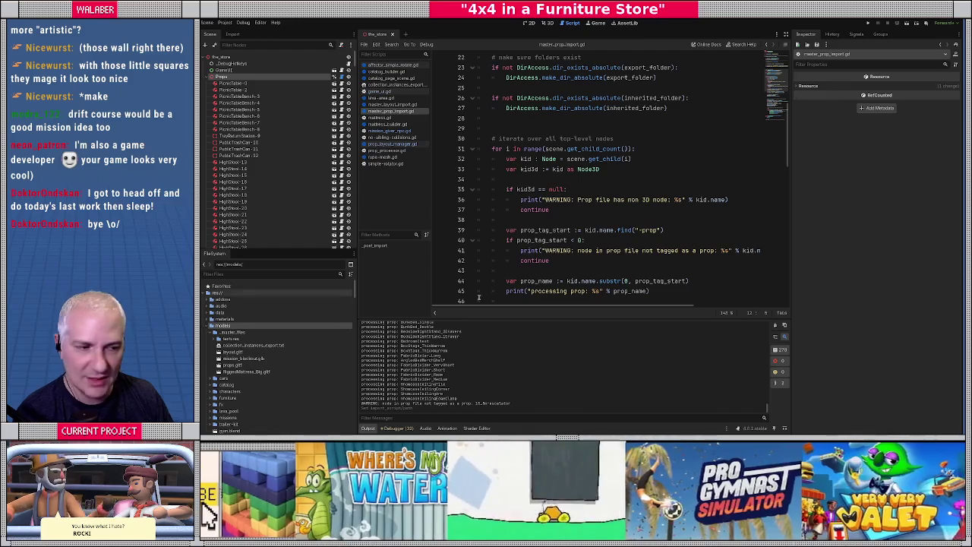
{"action": "left_click", "coordinate": [522, 160]}
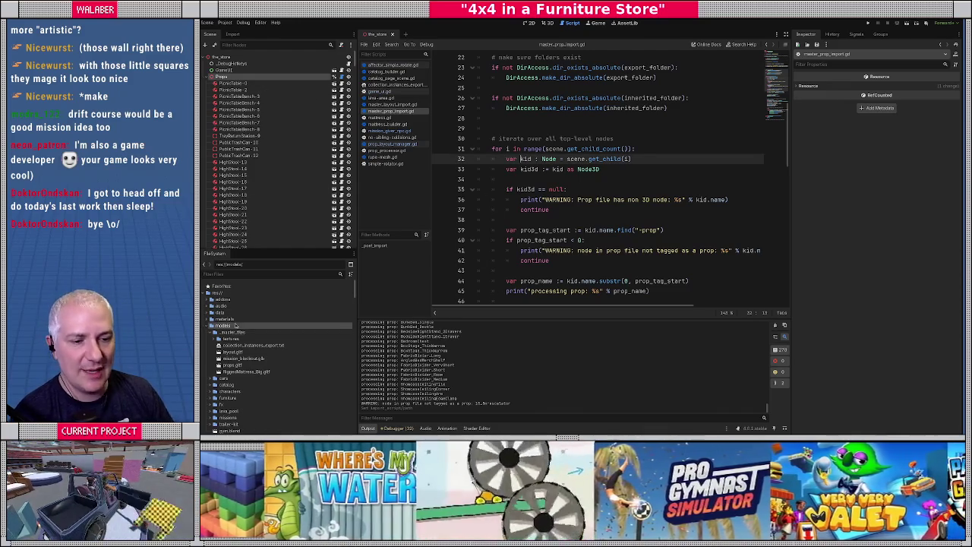
{"action": "scroll", "coordinate": [240, 328], "scroll_direction": "down", "scroll_amount": 3}
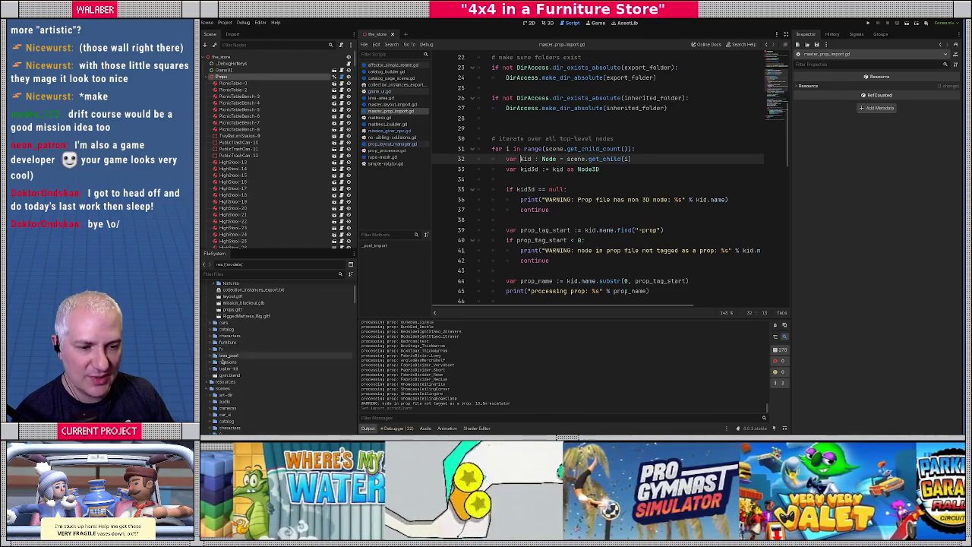
{"action": "scroll", "coordinate": [261, 359], "scroll_direction": "down", "scroll_amount": 5}
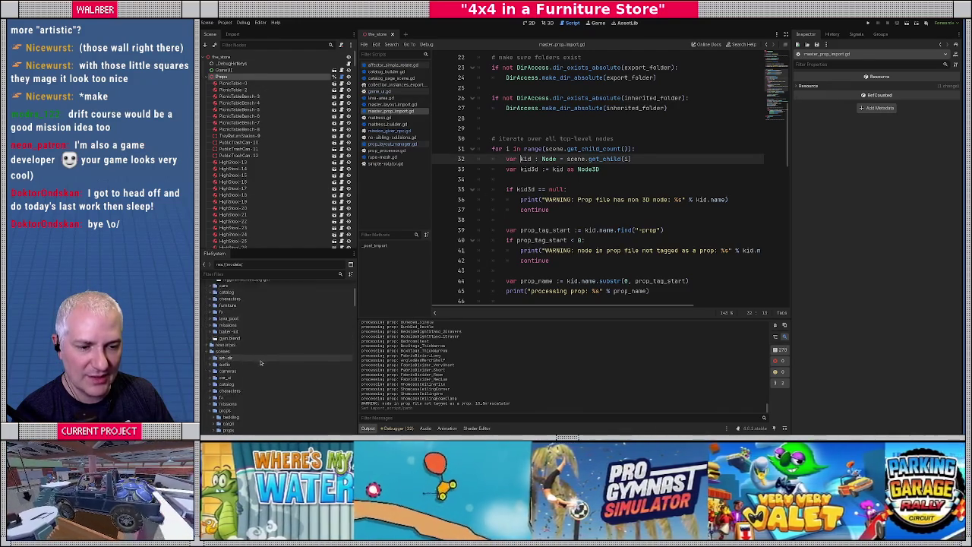
{"action": "left_click", "coordinate": [218, 362]}
{"action": "left_click", "coordinate": [215, 358]}
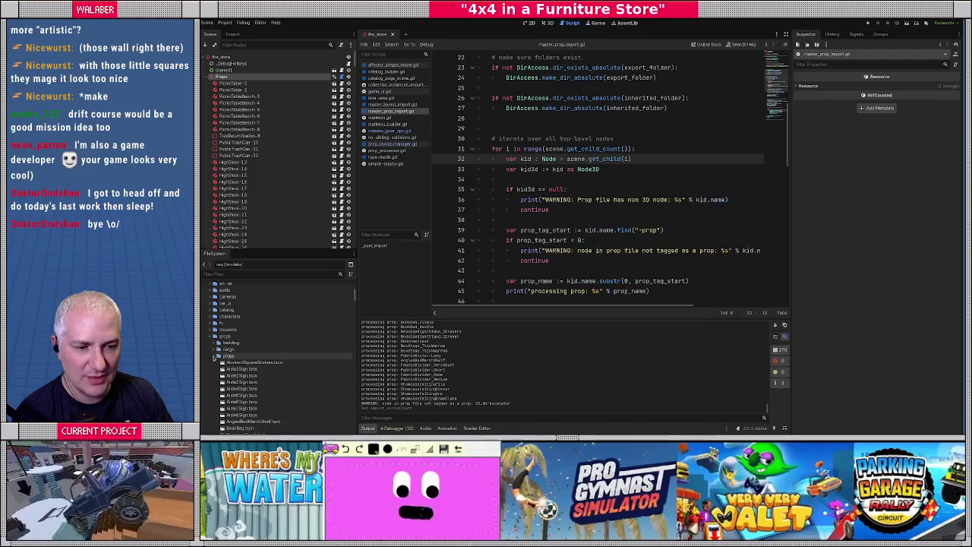
{"action": "scroll", "coordinate": [247, 345], "scroll_direction": "down", "scroll_amount": 5}
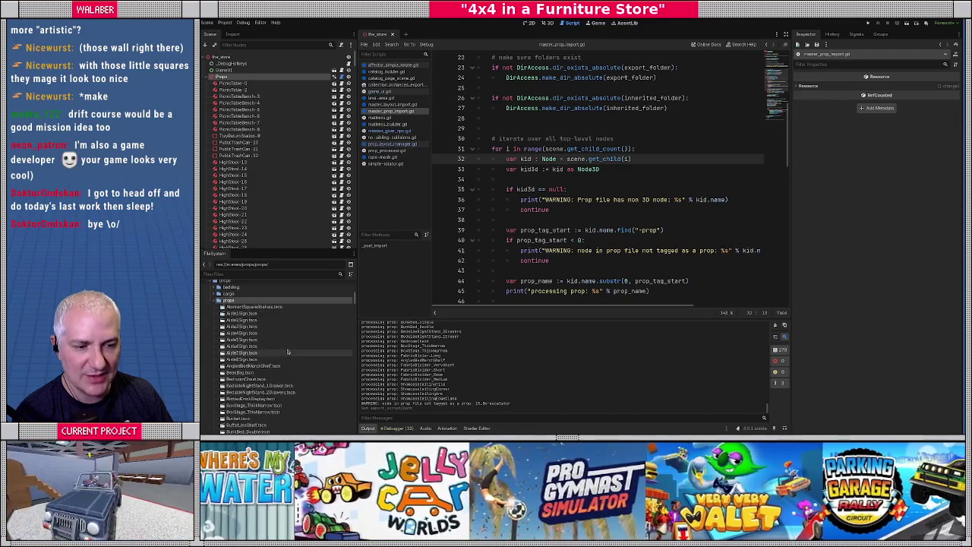
{"action": "scroll", "coordinate": [251, 343], "scroll_direction": "down", "scroll_amount": 5}
{"action": "double_click", "coordinate": [250, 350]}
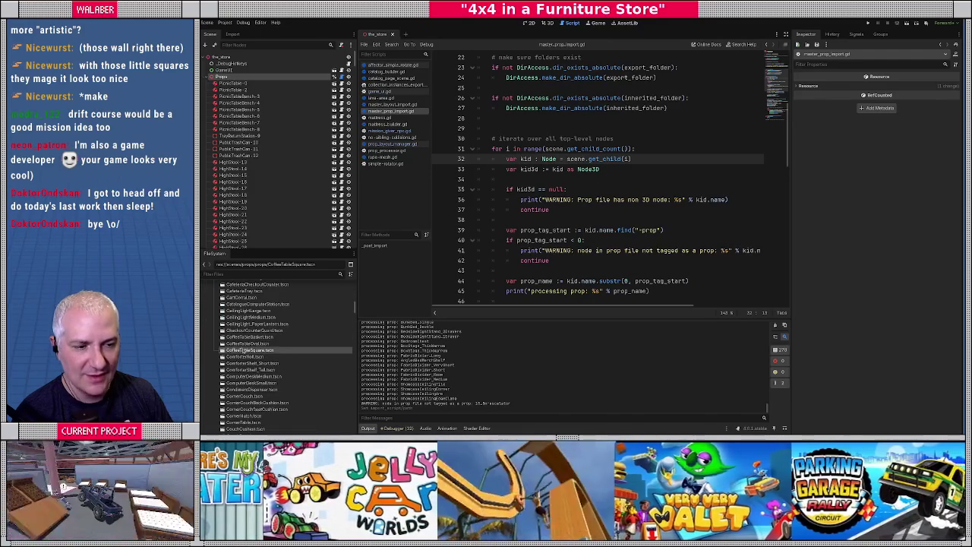
Open the CoffeeTableOval prop scene and orbit to a lower, closer view
{"action": "left_click", "coordinate": [545, 22]}
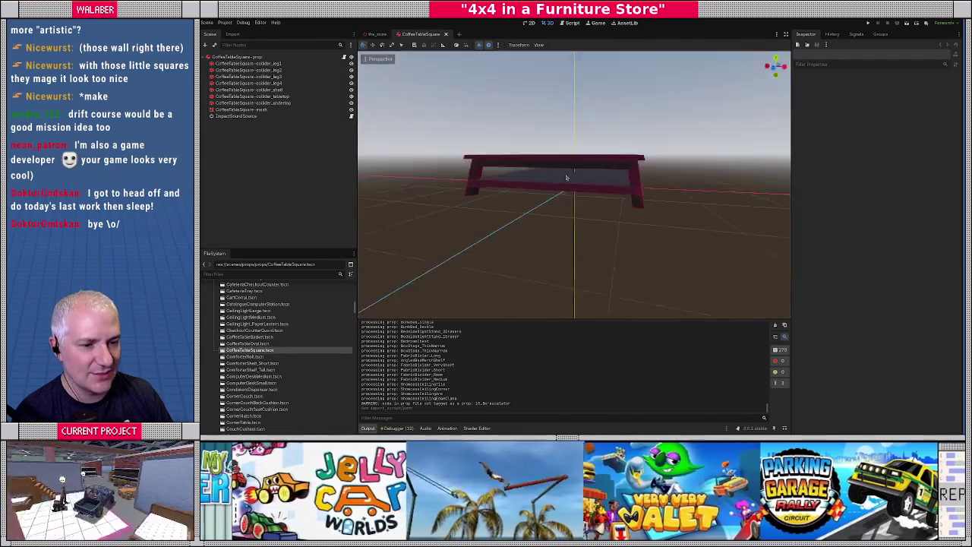
{"action": "left_click", "coordinate": [251, 343]}
{"action": "double_click", "coordinate": [251, 344]}
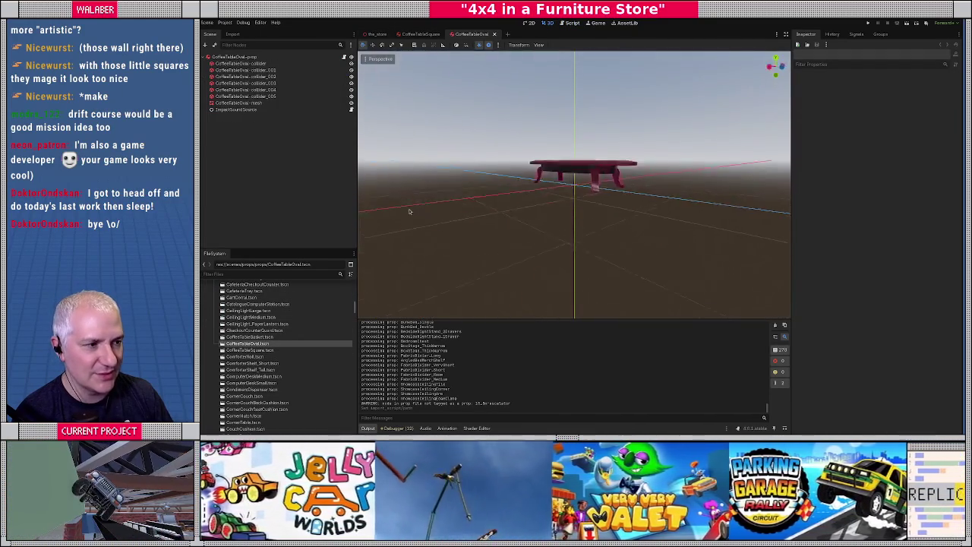
{"action": "mouse_move", "coordinate": [512, 204]}
{"action": "left_mouse_down"}
{"action": "mouse_move", "coordinate": [560, 225]}
{"action": "mouse_move", "coordinate": [539, 220]}
{"action": "left_mouse_up"}
Test-raise the oval table's collider_001 shape along Y, then undo the move
{"action": "left_click", "coordinate": [261, 71]}
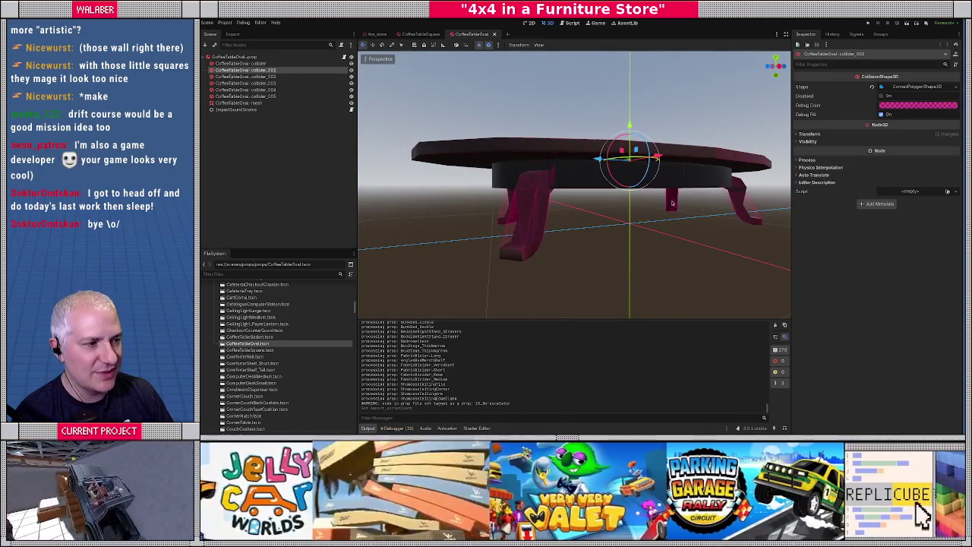
{"action": "scroll", "coordinate": [672, 203], "scroll_direction": "up", "scroll_amount": 3}
{"action": "mouse_move", "coordinate": [598, 124]}
{"action": "left_mouse_down"}
{"action": "mouse_move", "coordinate": [601, 84]}
{"action": "mouse_move", "coordinate": [582, 95]}
{"action": "left_mouse_up"}
{"action": "scroll", "coordinate": [600, 99], "scroll_direction": "down", "scroll_amount": 3}
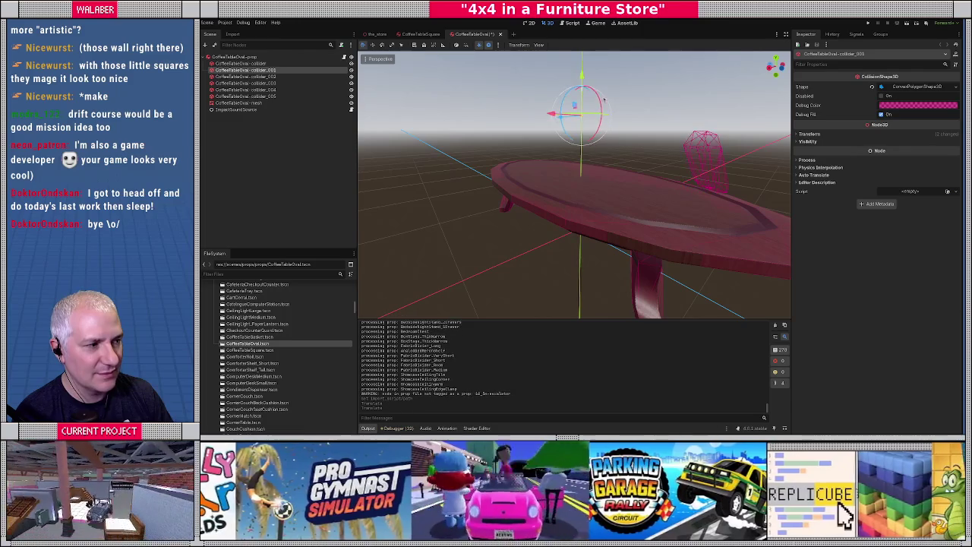
{"action": "key", "text": "ctrl+z"}
{"action": "key", "text": "ctrl+z"}
Inspect the CoffeeTableOval_prop root node from several angles, then hide Blender's top collection
{"action": "mouse_move", "coordinate": [615, 182]}
{"action": "left_mouse_down"}
{"action": "mouse_move", "coordinate": [645, 205]}
{"action": "mouse_move", "coordinate": [519, 226]}
{"action": "left_mouse_up"}
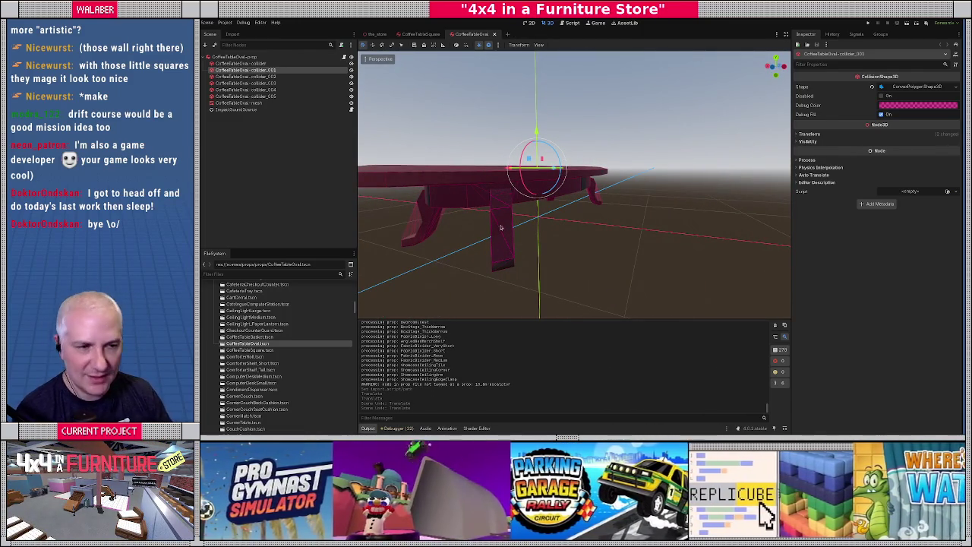
{"action": "left_click_drag", "start_coordinate": [425, 213], "coordinate": [485, 217]}
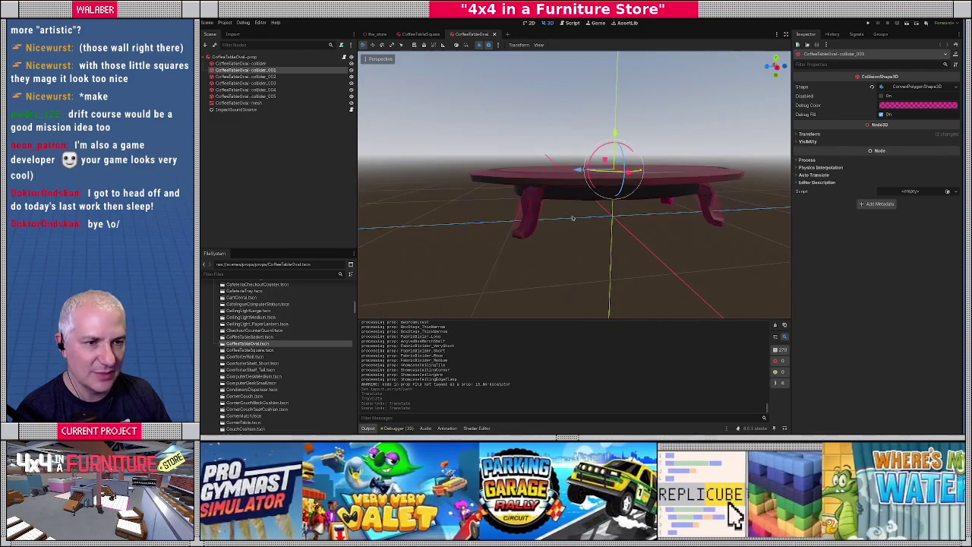
{"action": "left_click", "coordinate": [237, 58]}
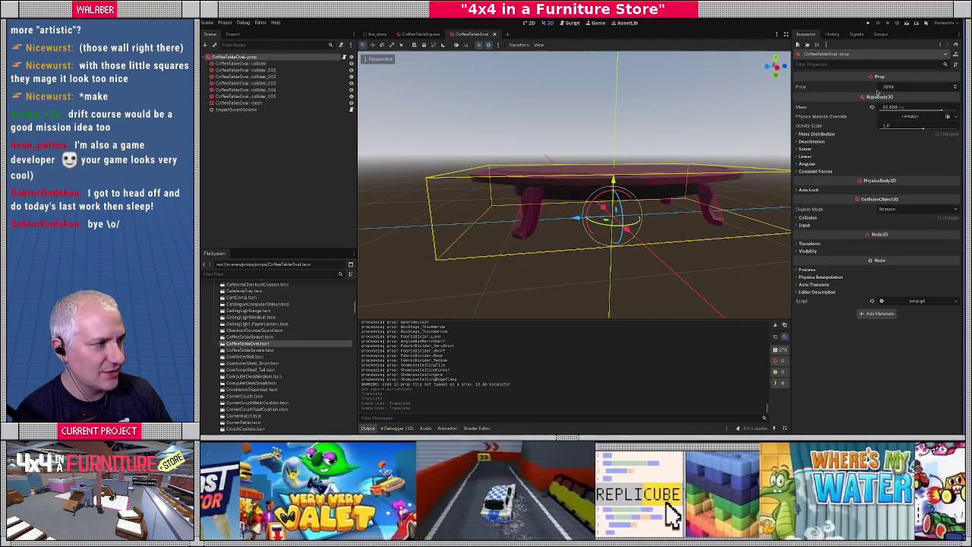
{"action": "left_click_drag", "start_coordinate": [600, 193], "coordinate": [558, 205]}
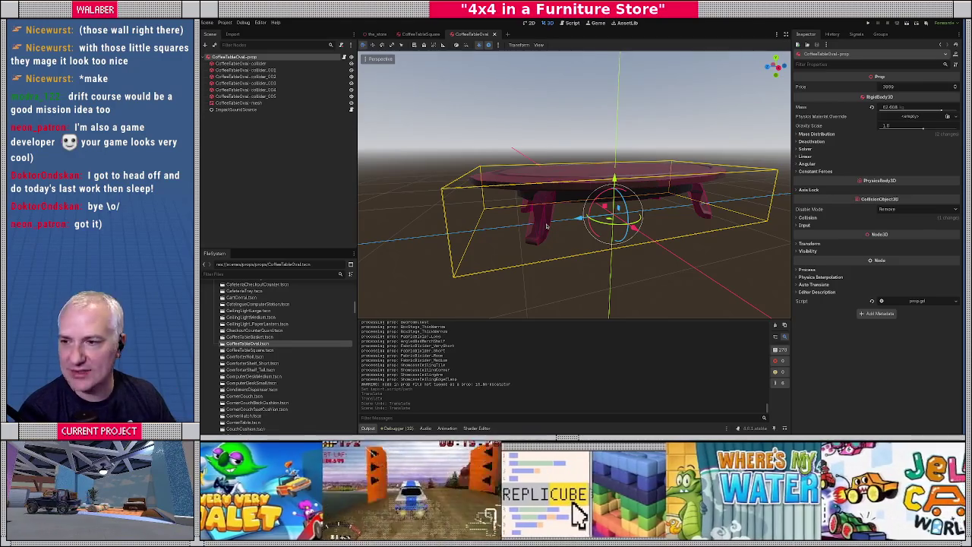
{"action": "key", "text": "alt+Tab"}
{"action": "left_click", "coordinate": [933, 238]}
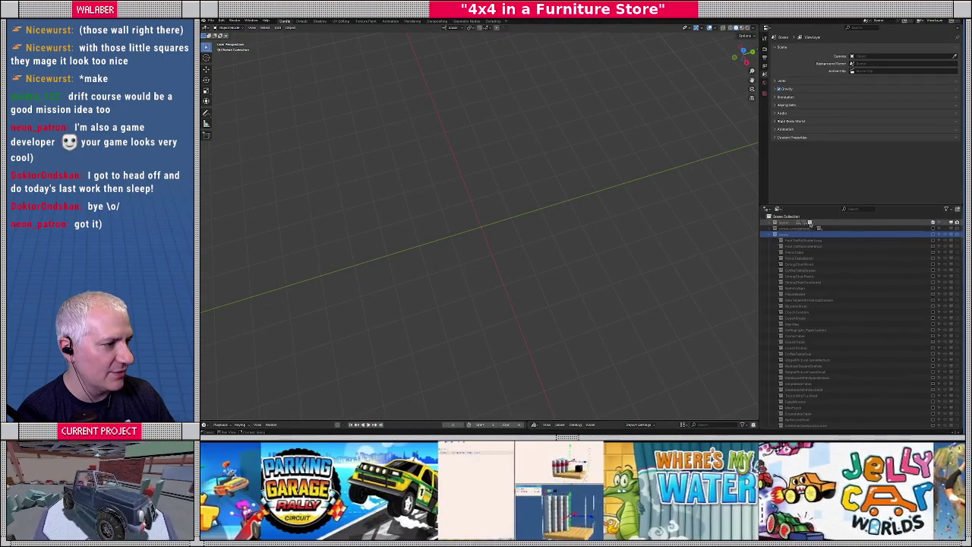
Show the collection's geometry again in Blender and select the top collection
{"action": "left_click", "coordinate": [775, 225]}
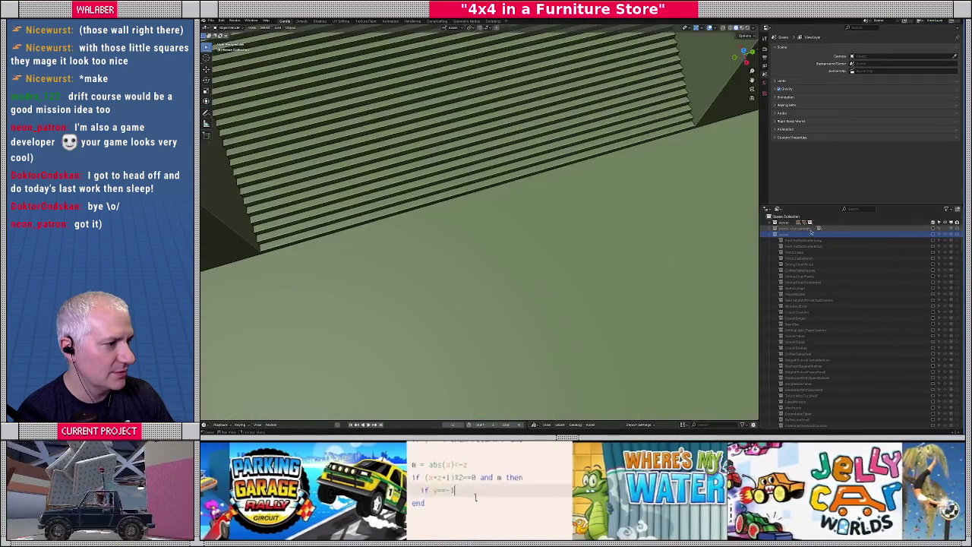
{"action": "left_click", "coordinate": [775, 223]}
{"action": "scroll", "coordinate": [542, 187], "scroll_direction": "down", "scroll_amount": 10}
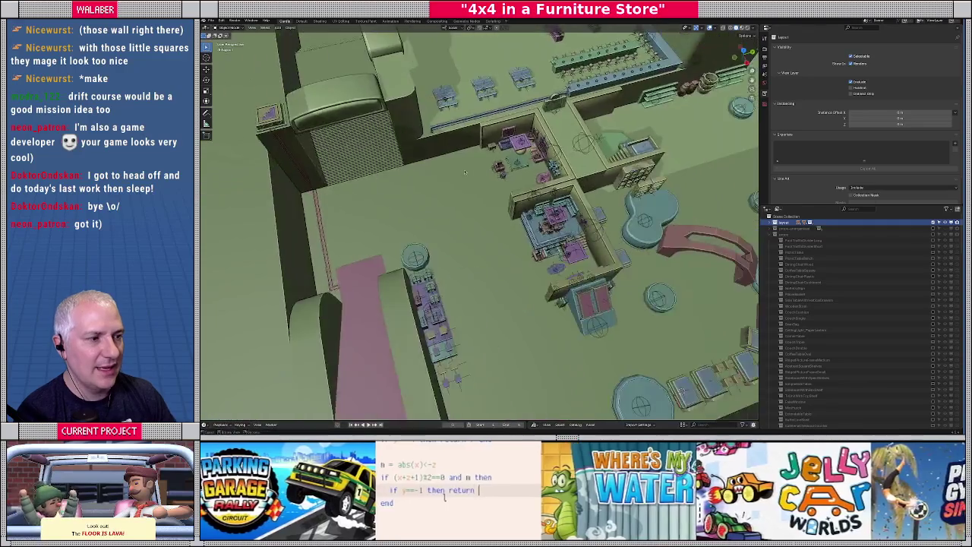
{"action": "scroll", "coordinate": [501, 256], "scroll_direction": "up", "scroll_amount": 5}
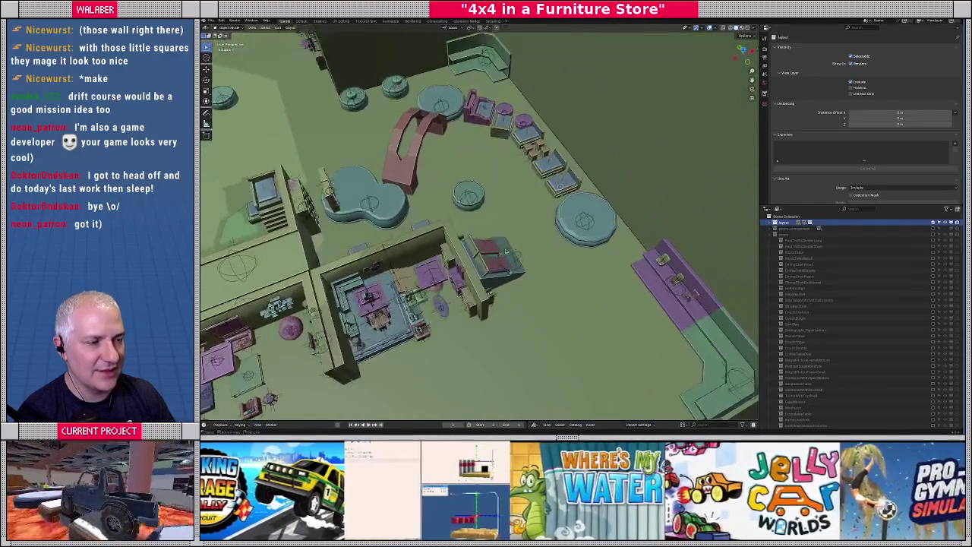
Select the round table, peanut-shaped pool and stools, then open the Scripting workspace
{"action": "left_click", "coordinate": [471, 199]}
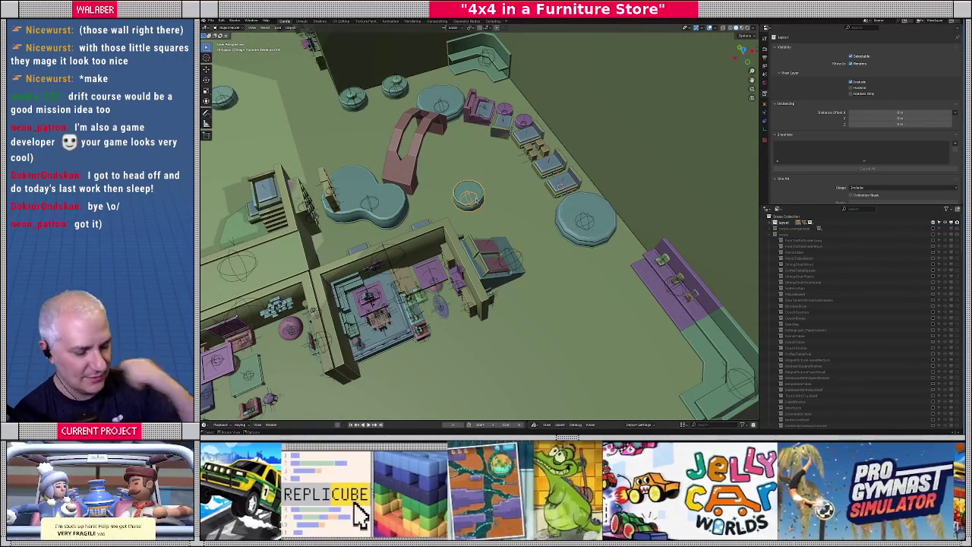
{"action": "left_click", "coordinate": [382, 215]}
{"action": "left_click", "coordinate": [395, 86]}
{"action": "left_click", "coordinate": [353, 99]}
{"action": "left_click", "coordinate": [469, 196]}
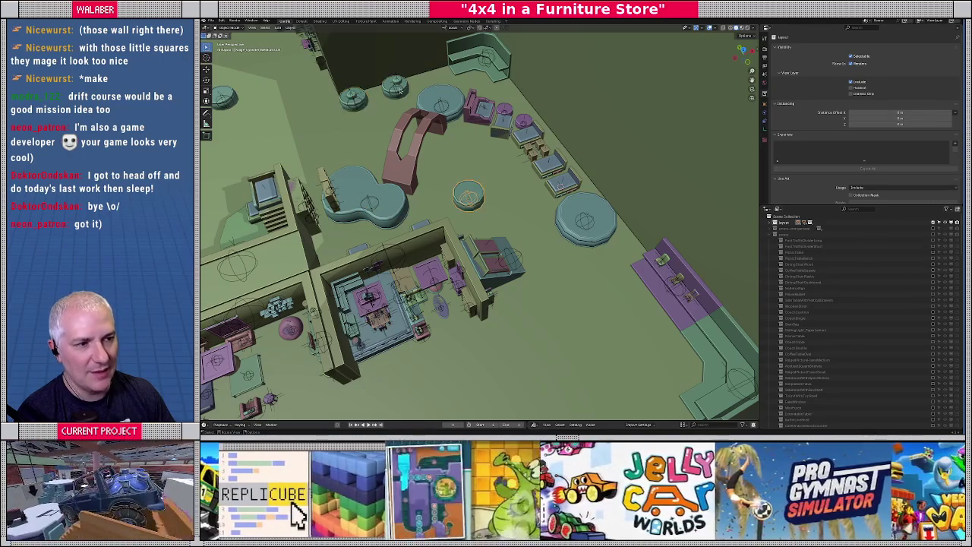
{"action": "left_click_drag", "start_coordinate": [500, 203], "coordinate": [476, 170]}
{"action": "left_click", "coordinate": [491, 22]}
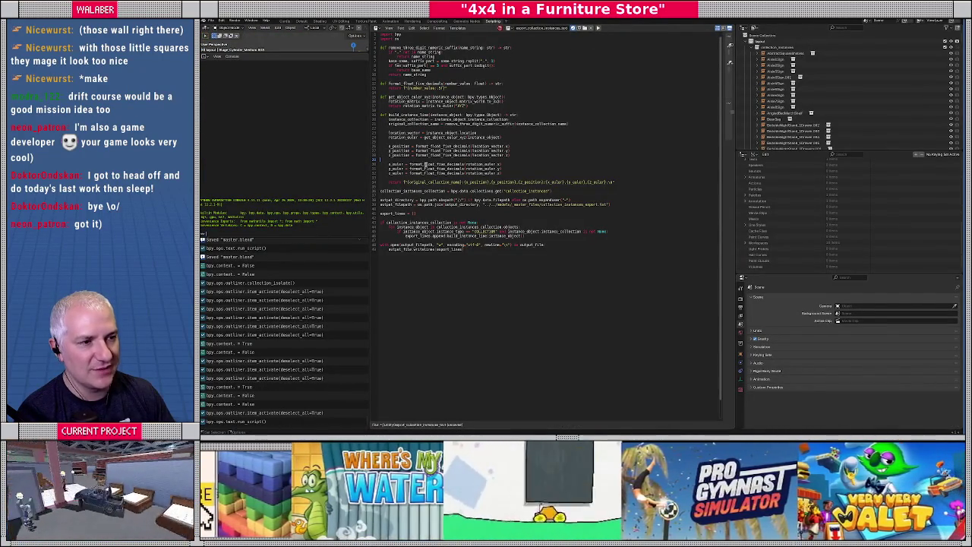
Back in Godot, close the oval and square coffee table scenes
{"action": "key", "text": "alt+Tab"}
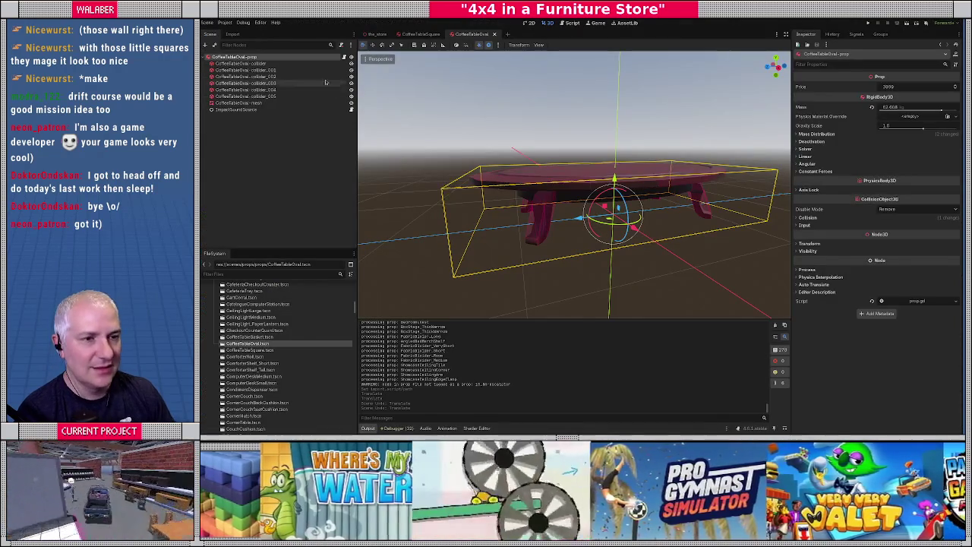
{"action": "left_click", "coordinate": [494, 35]}
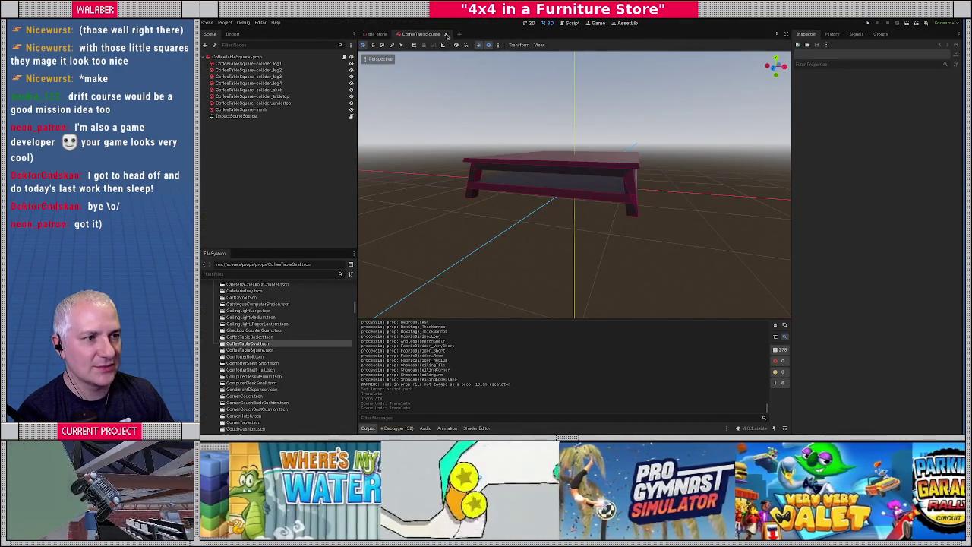
{"action": "left_click", "coordinate": [445, 35]}
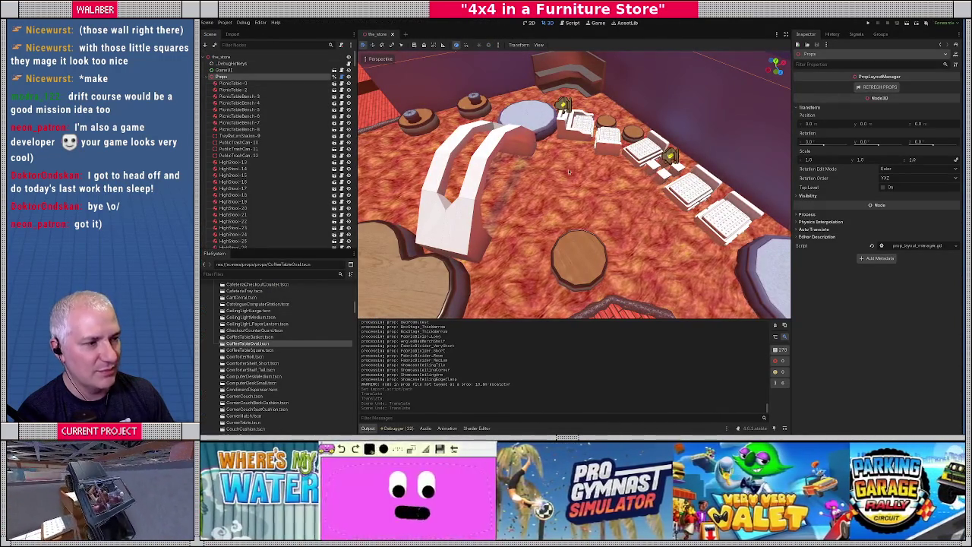
Orbit the store, select a round object and Stage_Curvy_Large-301, and filter files for 'chair'
{"action": "left_click_drag", "start_coordinate": [568, 169], "coordinate": [538, 188]}
{"action": "scroll", "coordinate": [537, 188], "scroll_direction": "down", "scroll_amount": 5}
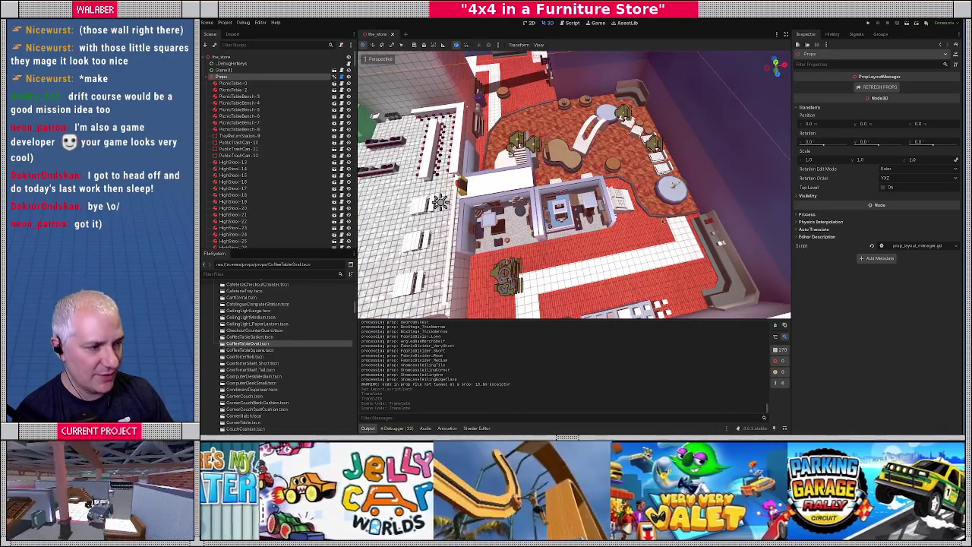
{"action": "left_click", "coordinate": [672, 186]}
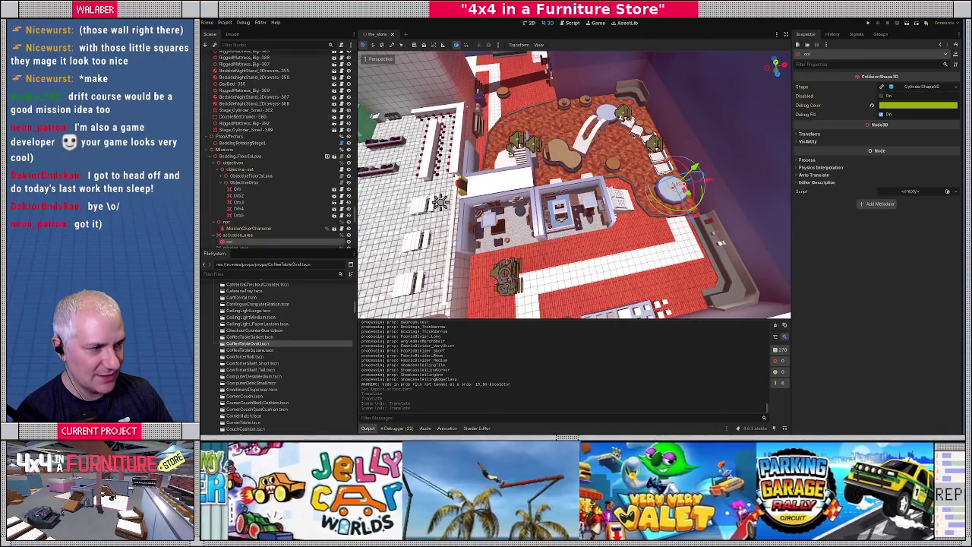
{"action": "left_click", "coordinate": [563, 175]}
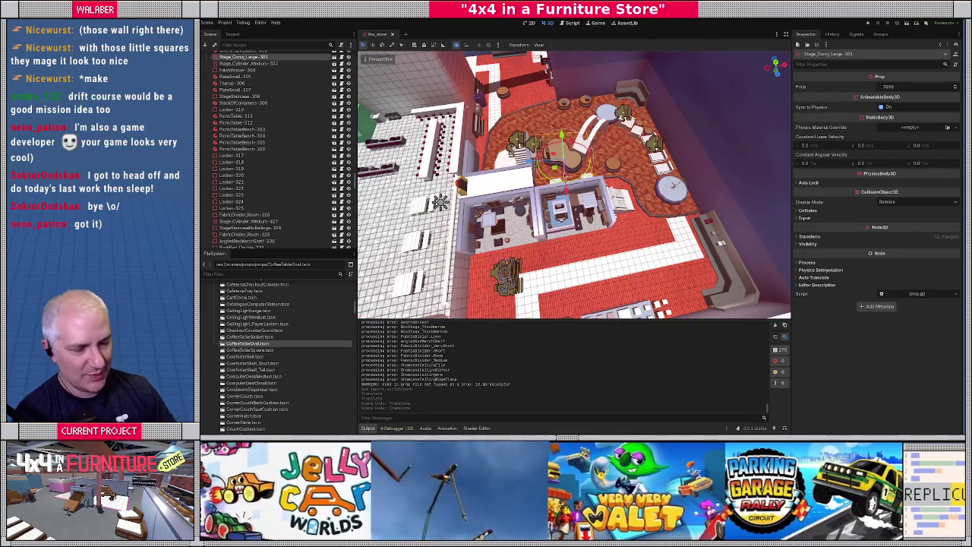
{"action": "left_click_drag", "start_coordinate": [574, 182], "coordinate": [430, 153]}
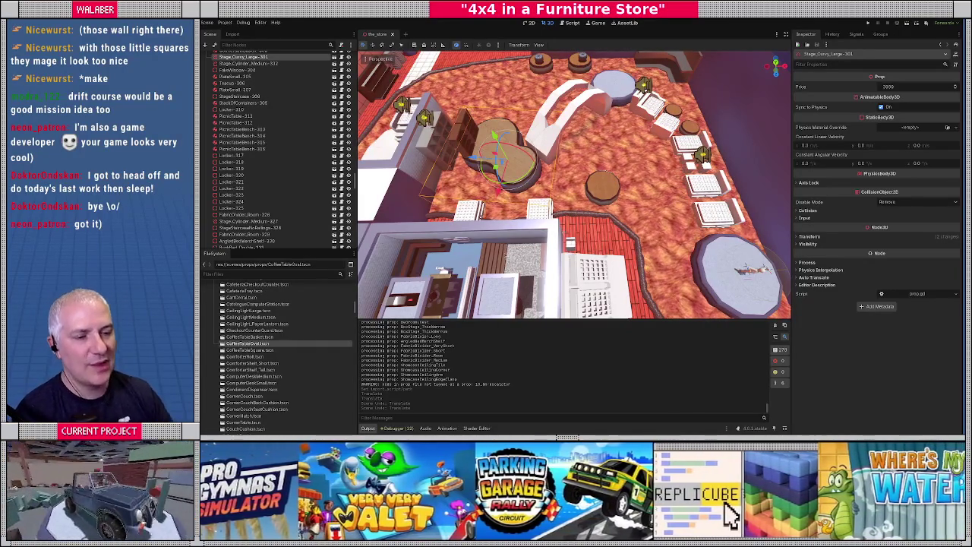
{"action": "left_click", "coordinate": [261, 275]}
{"action": "type", "text": "chair"}
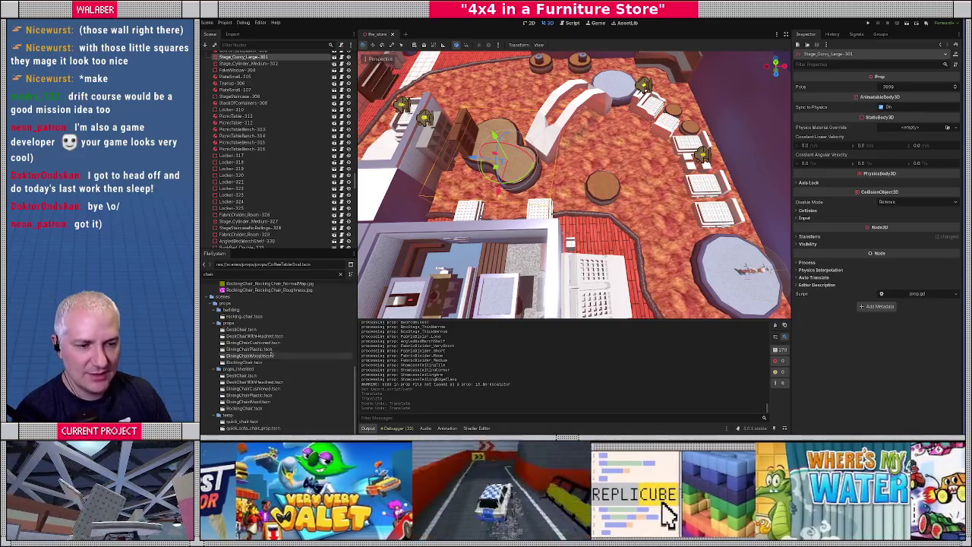
Open DeskChair.tscn and test-move the DeskChairBottom and DeskChairTop props, undoing each move
{"action": "left_click", "coordinate": [247, 329]}
{"action": "double_click", "coordinate": [241, 329]}
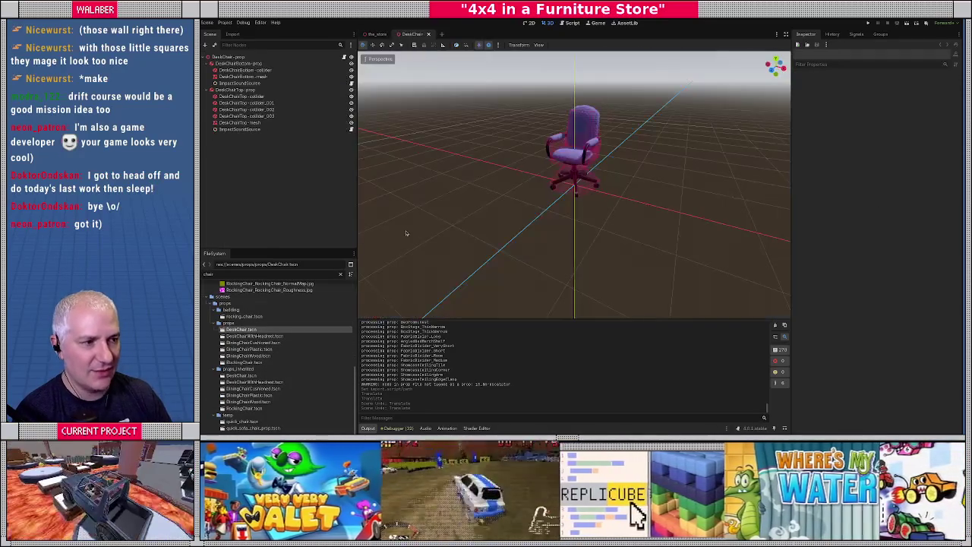
{"action": "scroll", "coordinate": [550, 196], "scroll_direction": "up", "scroll_amount": 3}
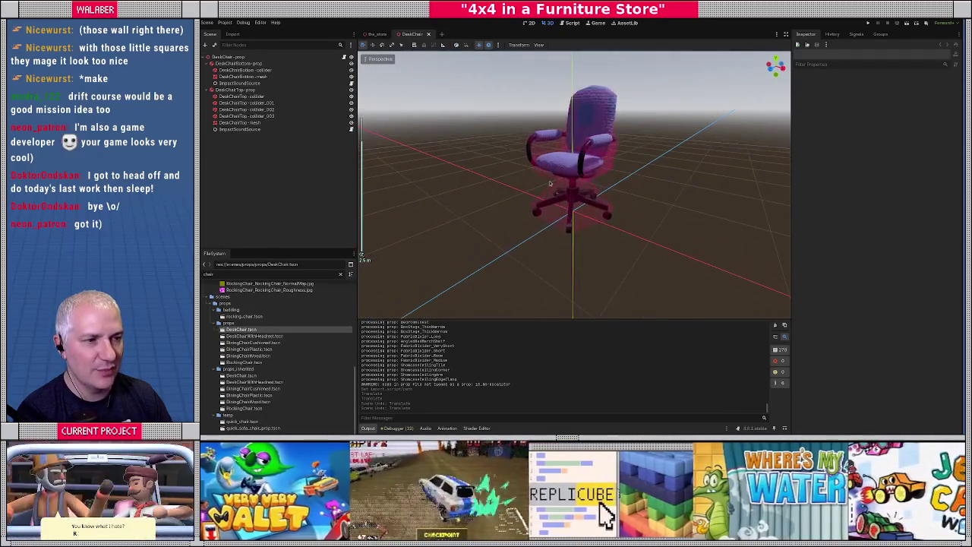
{"action": "left_click", "coordinate": [220, 64]}
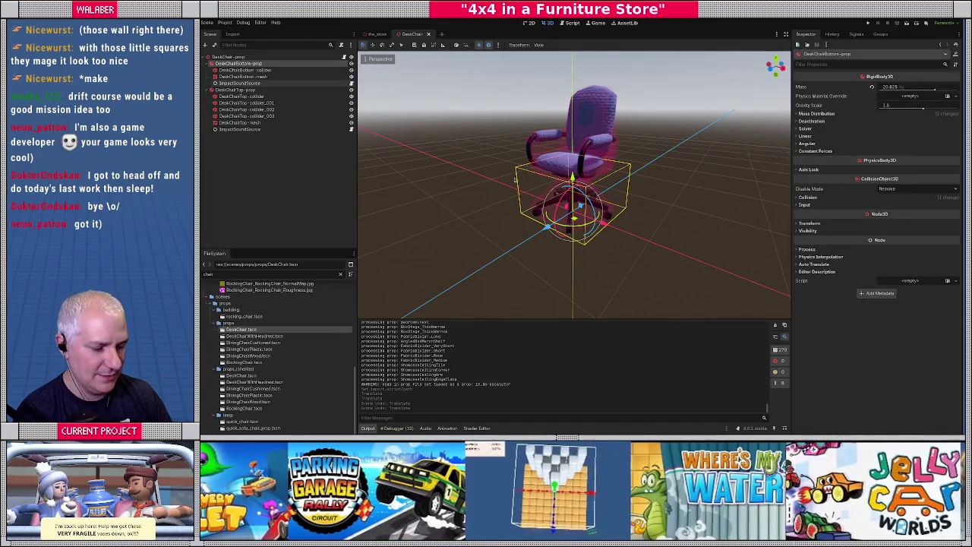
{"action": "mouse_move", "coordinate": [601, 227]}
{"action": "left_mouse_down"}
{"action": "mouse_move", "coordinate": [606, 264]}
{"action": "mouse_move", "coordinate": [583, 301]}
{"action": "mouse_move", "coordinate": [638, 250]}
{"action": "mouse_move", "coordinate": [622, 236]}
{"action": "left_mouse_up"}
{"action": "key", "text": "ctrl+z"}
{"action": "left_click", "coordinate": [206, 89]}
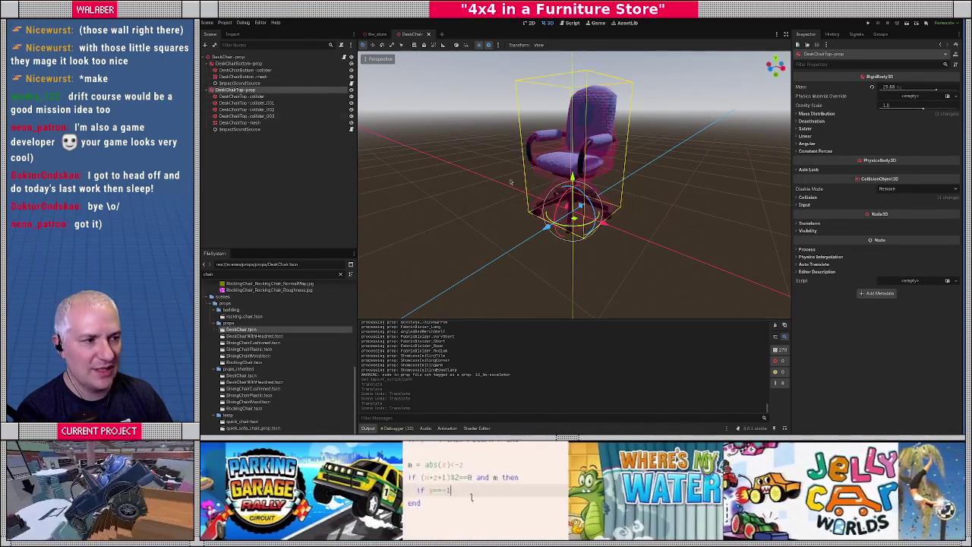
{"action": "mouse_move", "coordinate": [574, 218]}
{"action": "left_mouse_down"}
{"action": "mouse_move", "coordinate": [615, 228]}
{"action": "mouse_move", "coordinate": [600, 251]}
{"action": "mouse_move", "coordinate": [577, 220]}
{"action": "mouse_move", "coordinate": [547, 212]}
{"action": "left_mouse_up"}
{"action": "key", "text": "ctrl+z"}
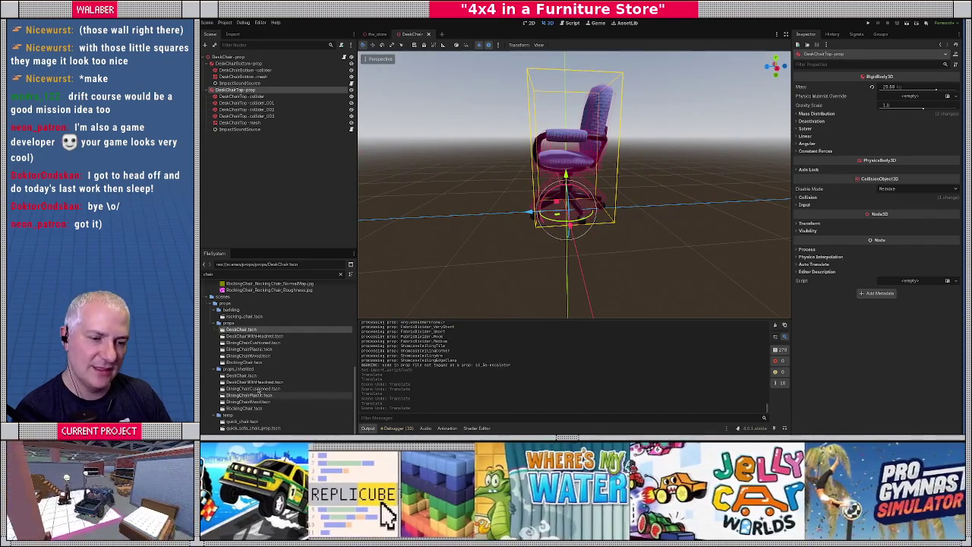
Inspect the inherited DeskChair scene with its joint, then close both chair scenes
{"action": "double_click", "coordinate": [241, 375]}
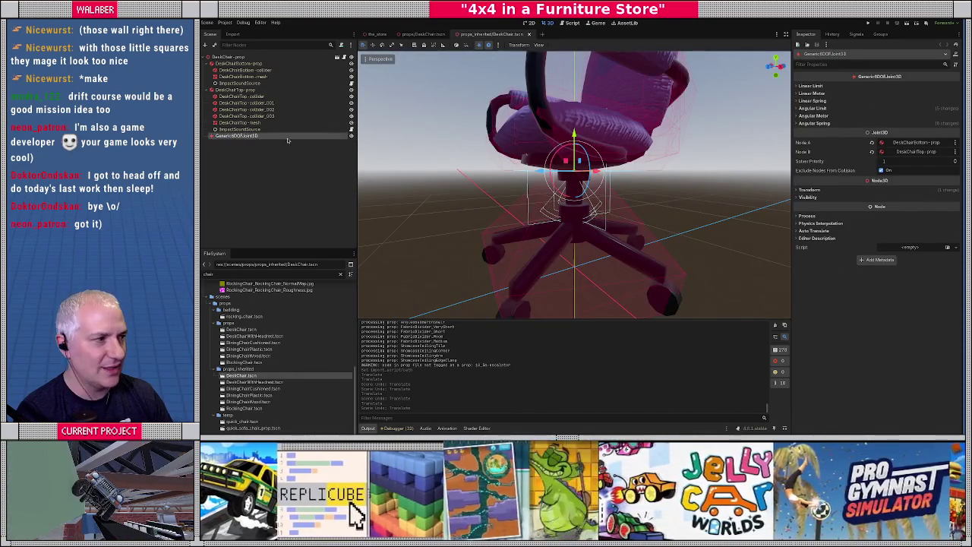
{"action": "mouse_move", "coordinate": [557, 221]}
{"action": "left_mouse_down"}
{"action": "mouse_move", "coordinate": [607, 200]}
{"action": "mouse_move", "coordinate": [481, 174]}
{"action": "left_mouse_up"}
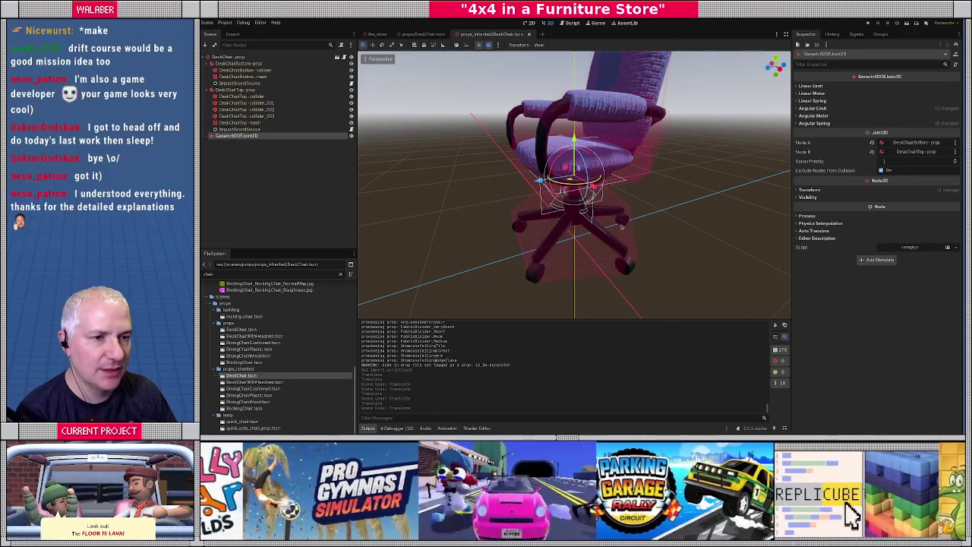
{"action": "key", "text": "KP_4"}
{"action": "left_click", "coordinate": [529, 34]}
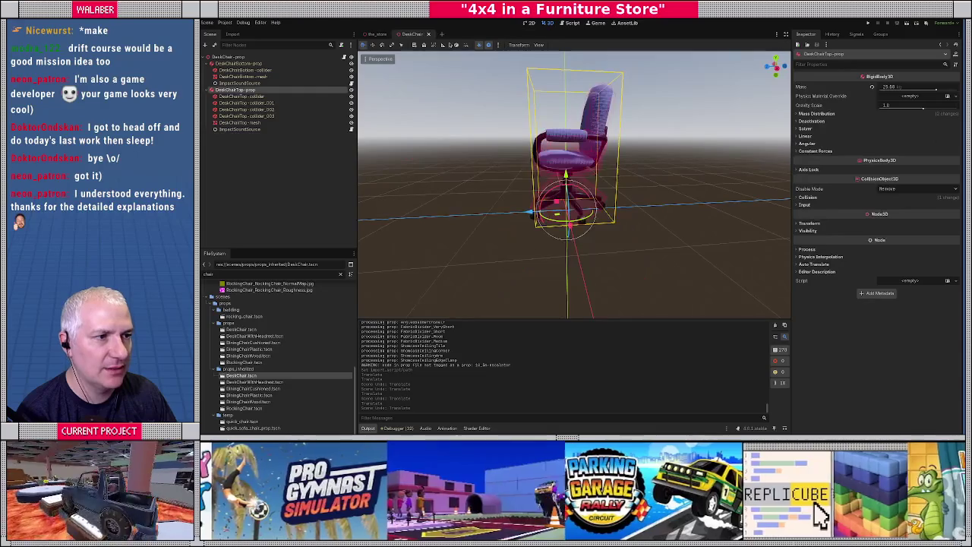
{"action": "left_click", "coordinate": [430, 35]}
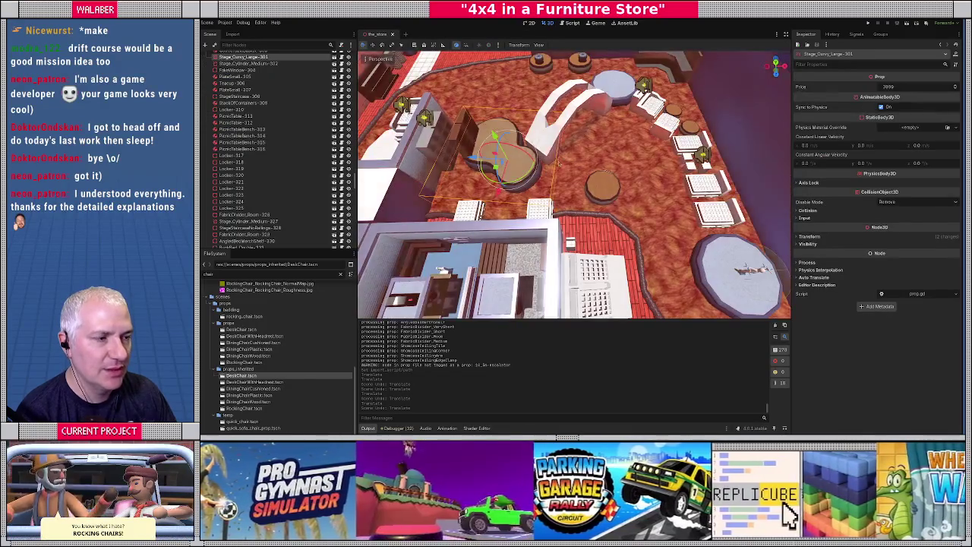
{"action": "key", "text": "f"}
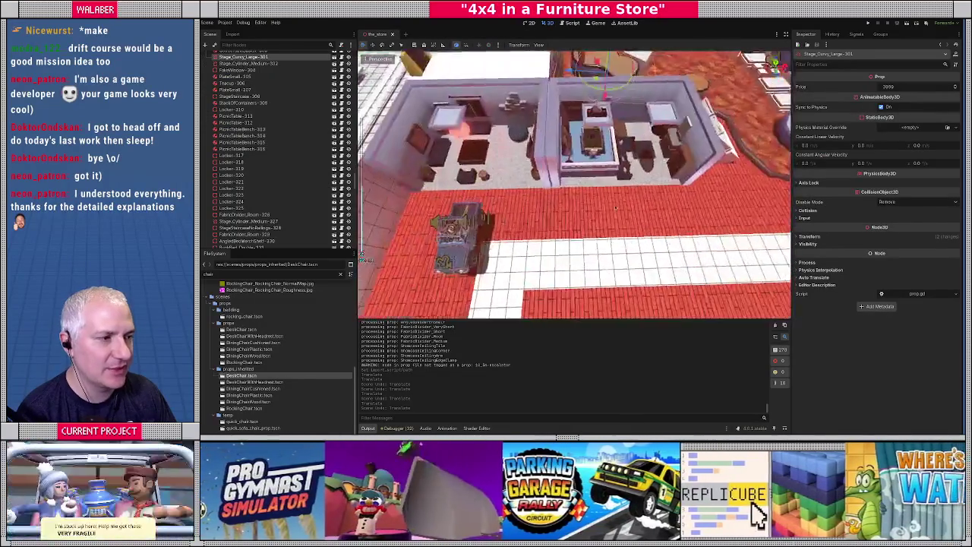
{"action": "mouse_move", "coordinate": [622, 114]}
{"action": "left_mouse_down"}
{"action": "mouse_move", "coordinate": [634, 180]}
{"action": "mouse_move", "coordinate": [504, 219]}
{"action": "mouse_move", "coordinate": [525, 196]}
{"action": "mouse_move", "coordinate": [590, 226]}
{"action": "mouse_move", "coordinate": [607, 211]}
{"action": "left_mouse_up"}
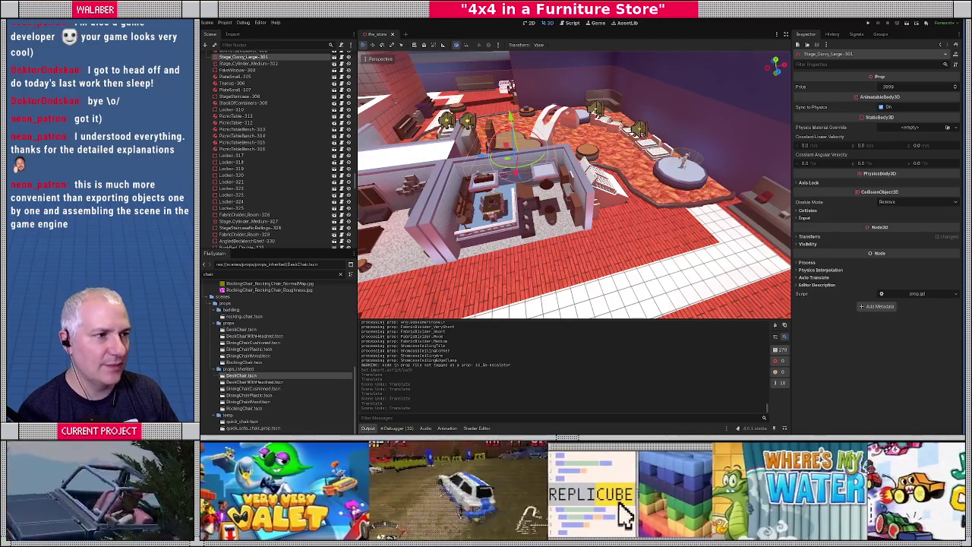
Save the_store scene with Ctrl+S
{"action": "key", "text": "ctrl+s"}
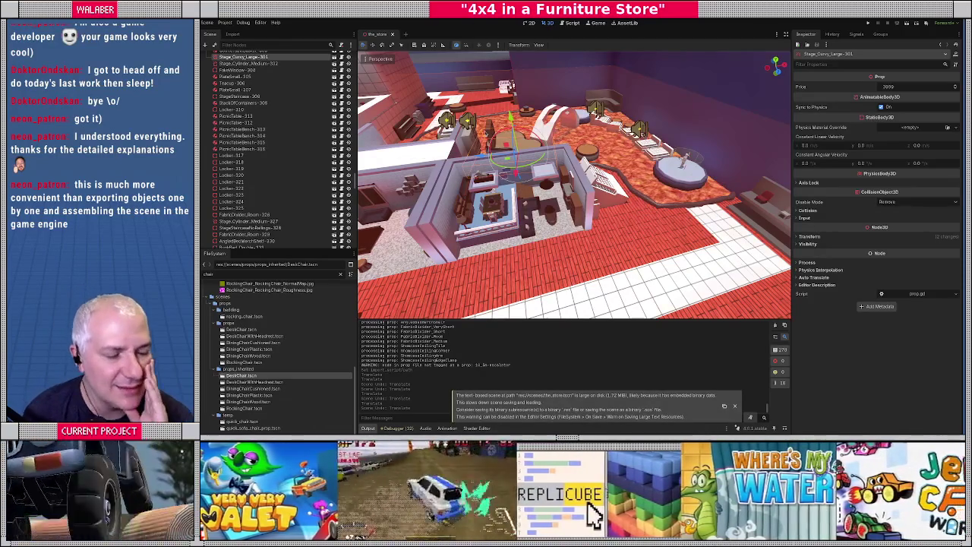